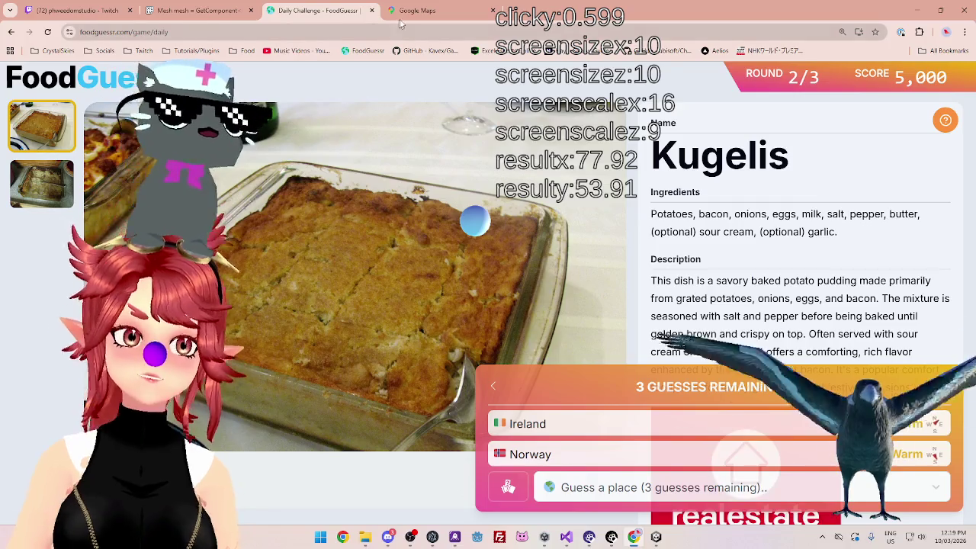
- Compare the Kugelis dish page with the Europe map around the Baltics and Belarus
left_click(412, 11)
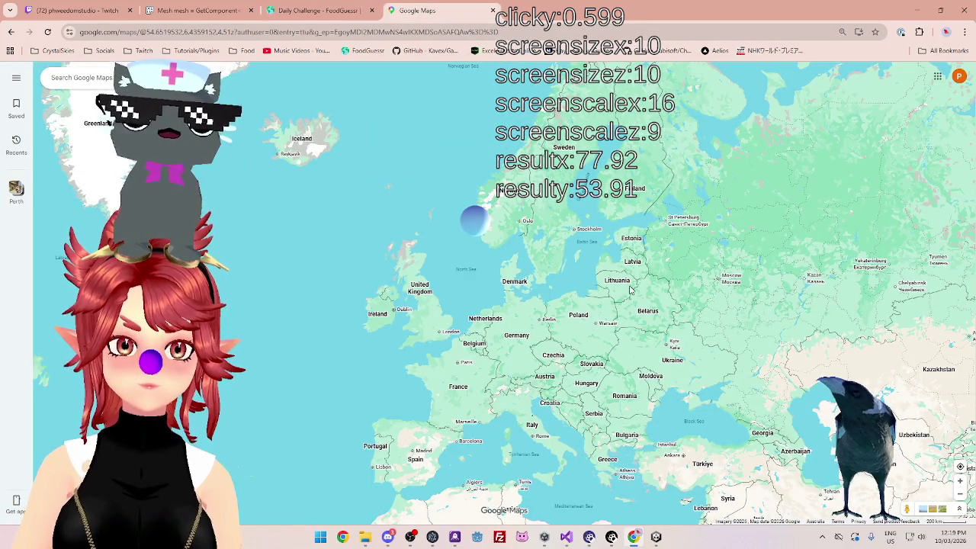
left_click(334, 13)
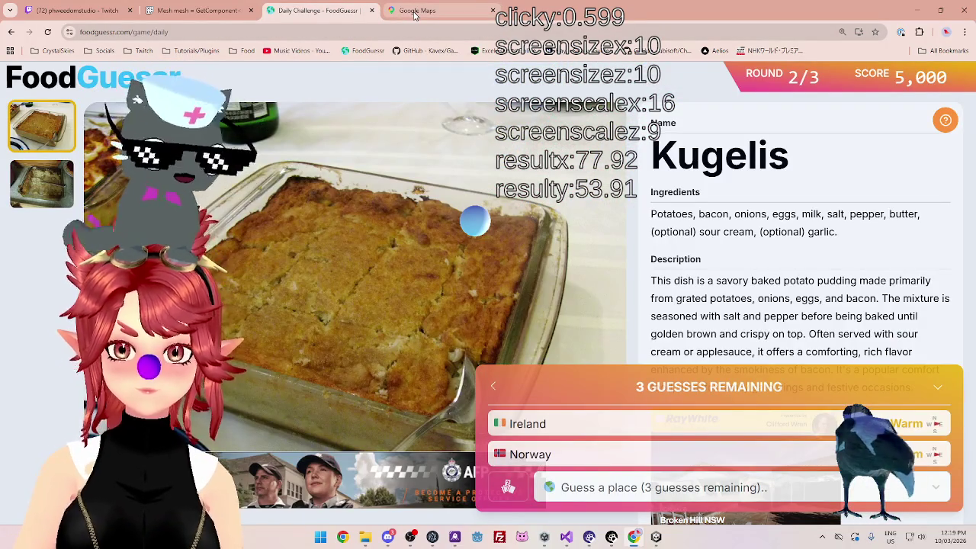
left_click(414, 13)
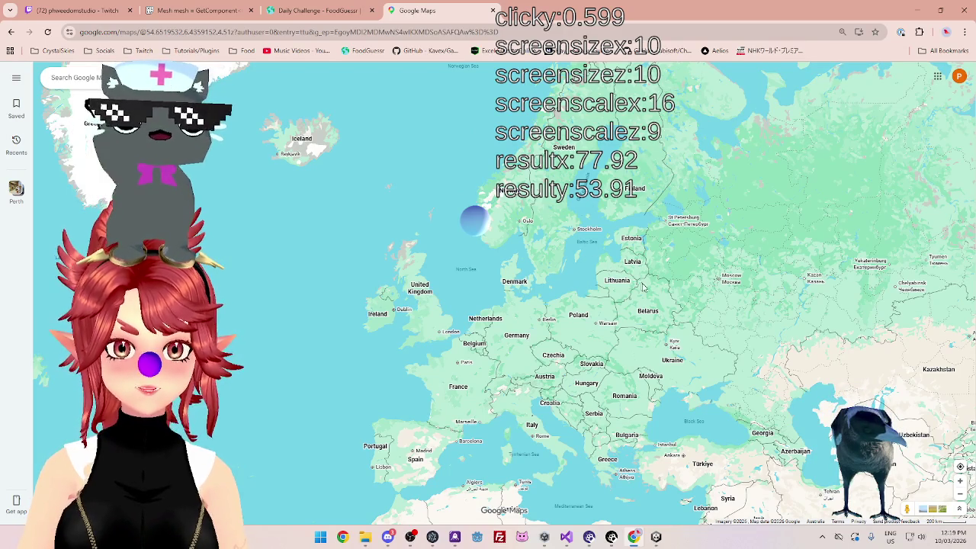
scroll(665, 305, "up", 2)
mouse_move(665, 305)
left_mouse_down()
mouse_move(586, 287)
mouse_move(552, 321)
left_mouse_up()
scroll(552, 320, "down", 1)
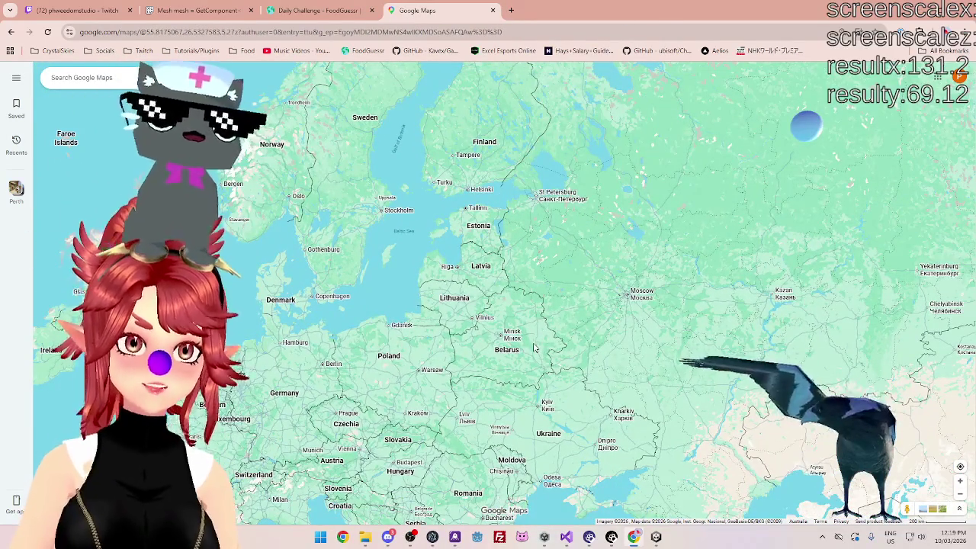
left_click(345, 15)
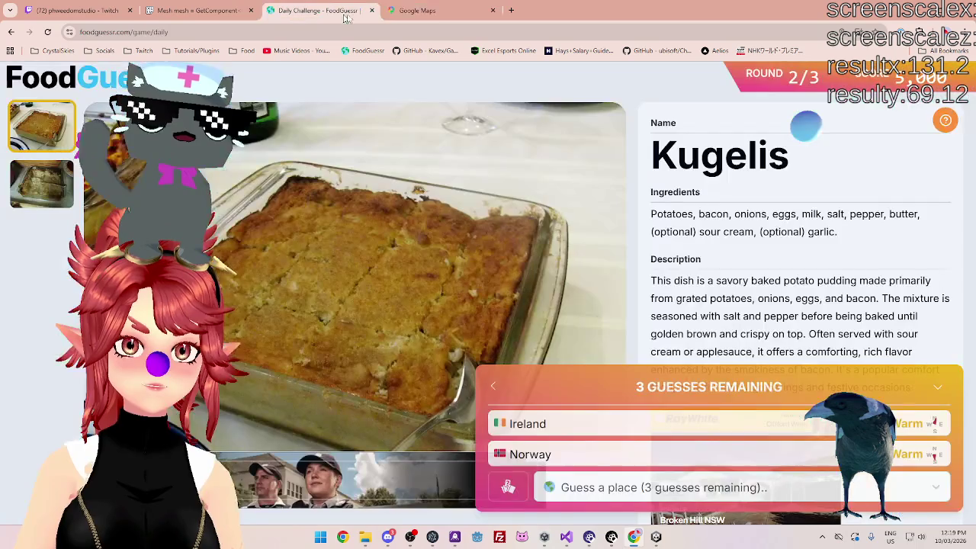
left_click(433, 12)
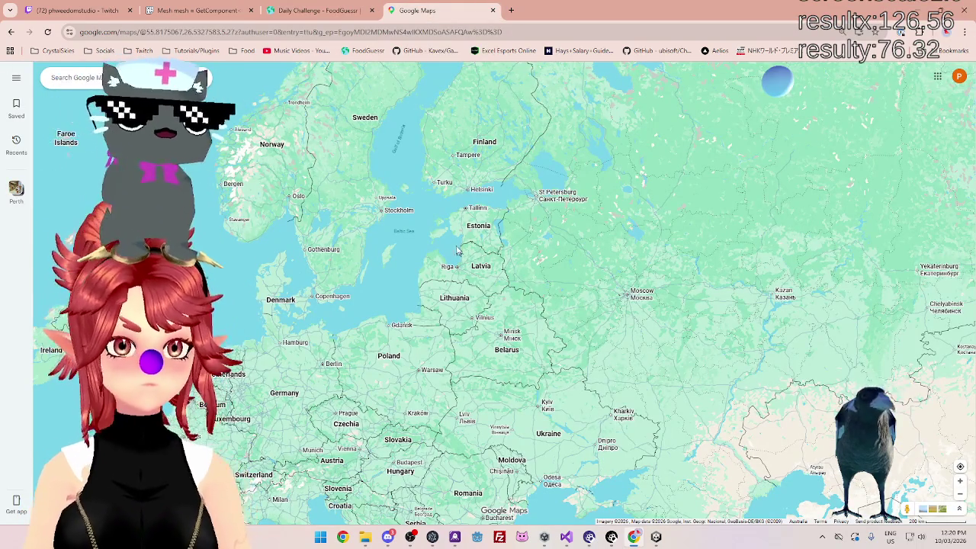
scroll(458, 250, "down", 2)
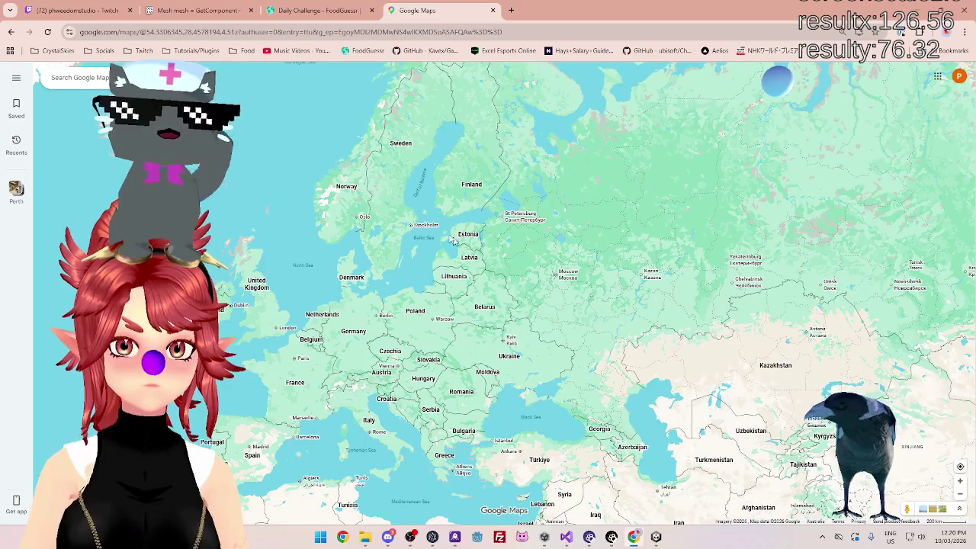
left_click(344, 12)
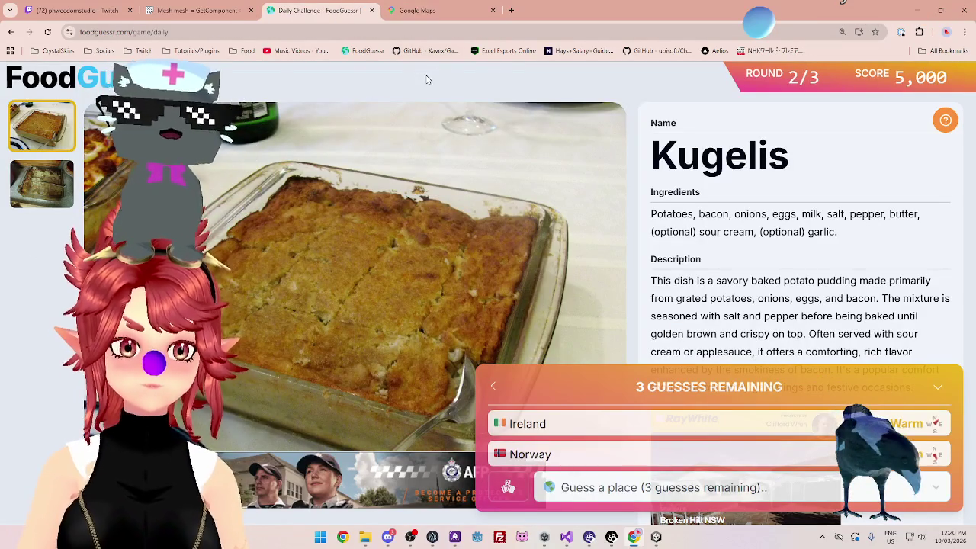
left_click(424, 11)
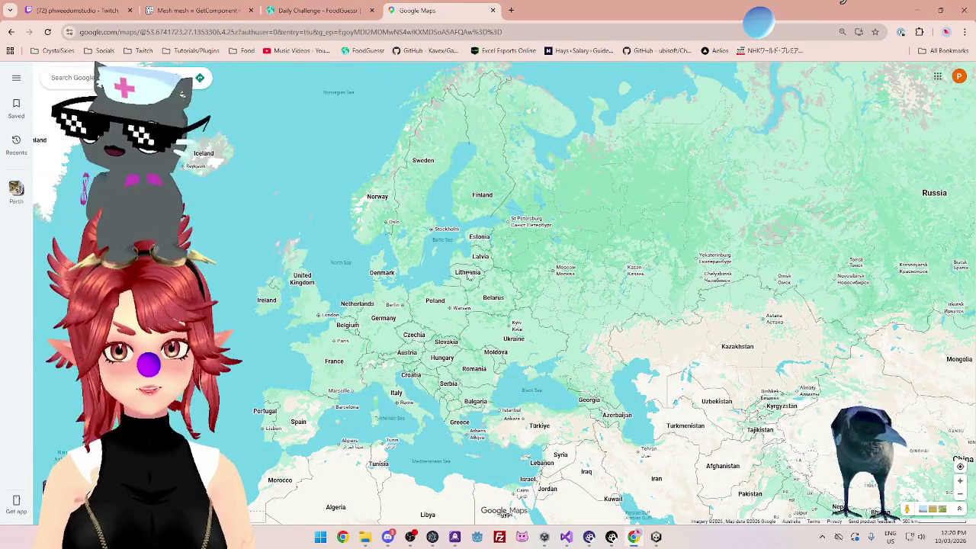
scroll(462, 268, "up", 2)
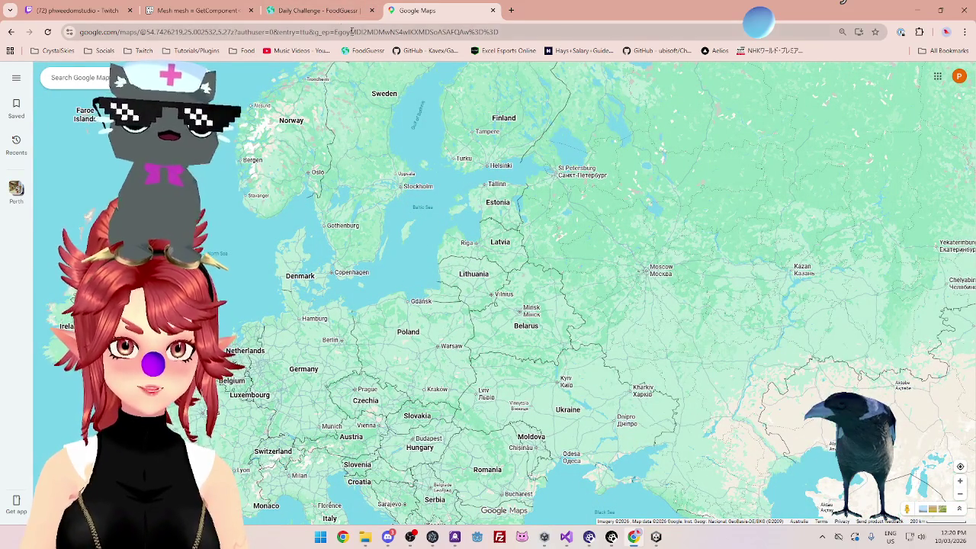
left_click(359, 12)
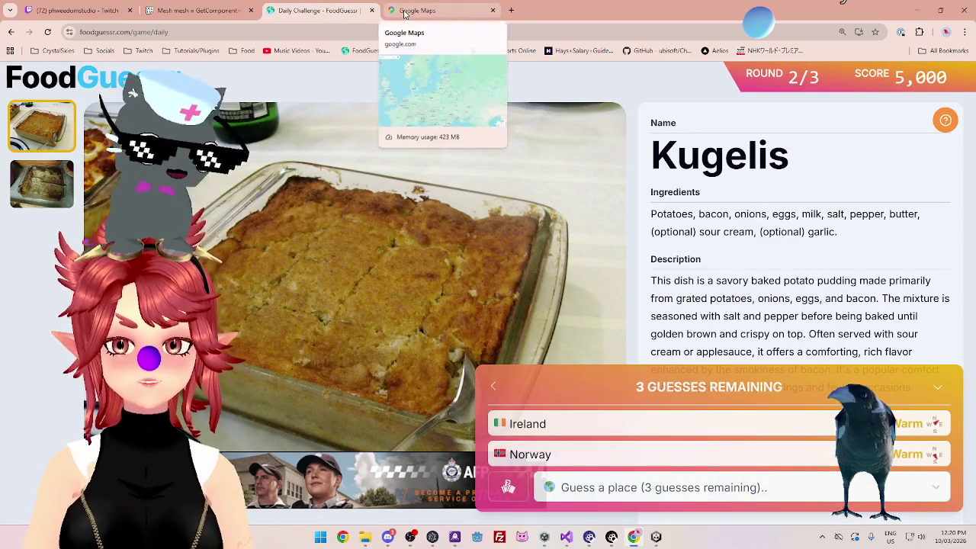
left_click(405, 12)
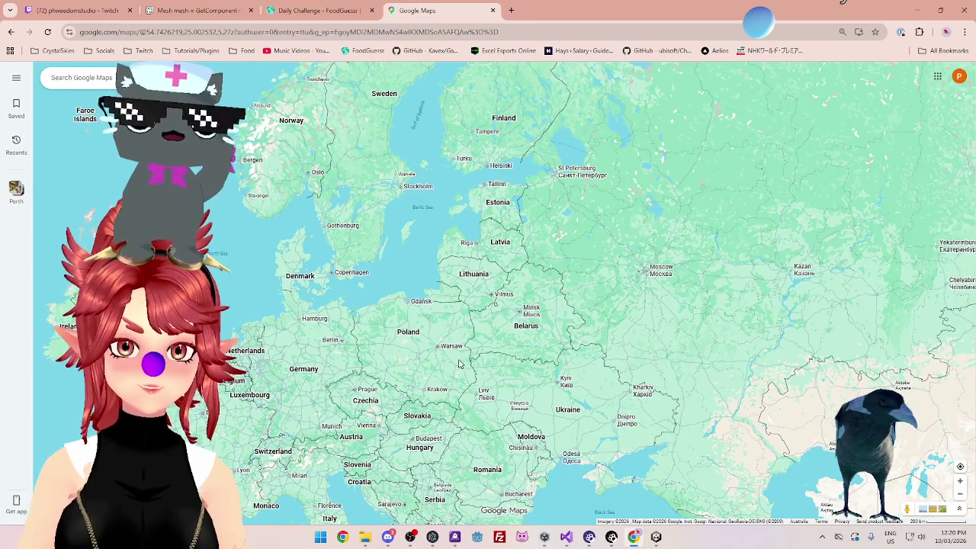
scroll(488, 283, "down", 2)
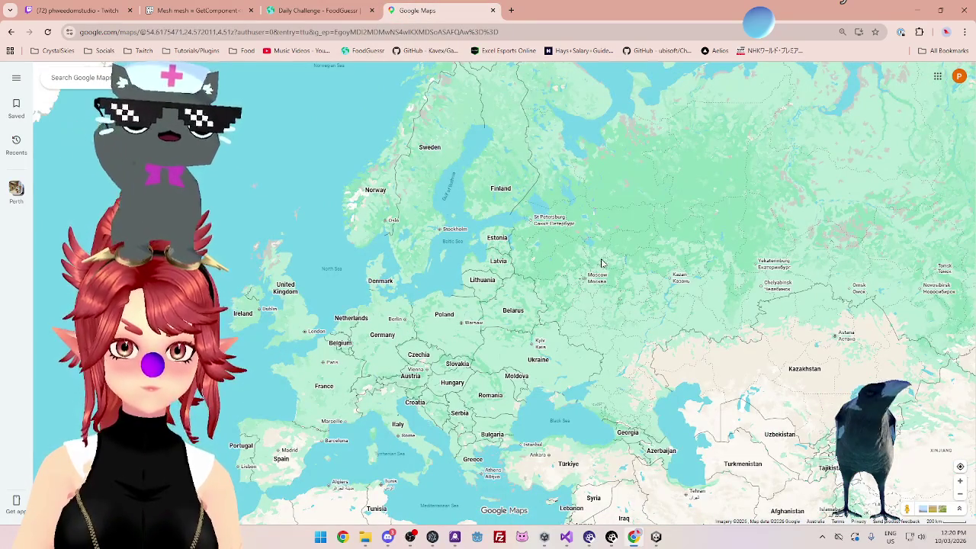
scroll(605, 265, "down", 2)
scroll(508, 302, "up", 3)
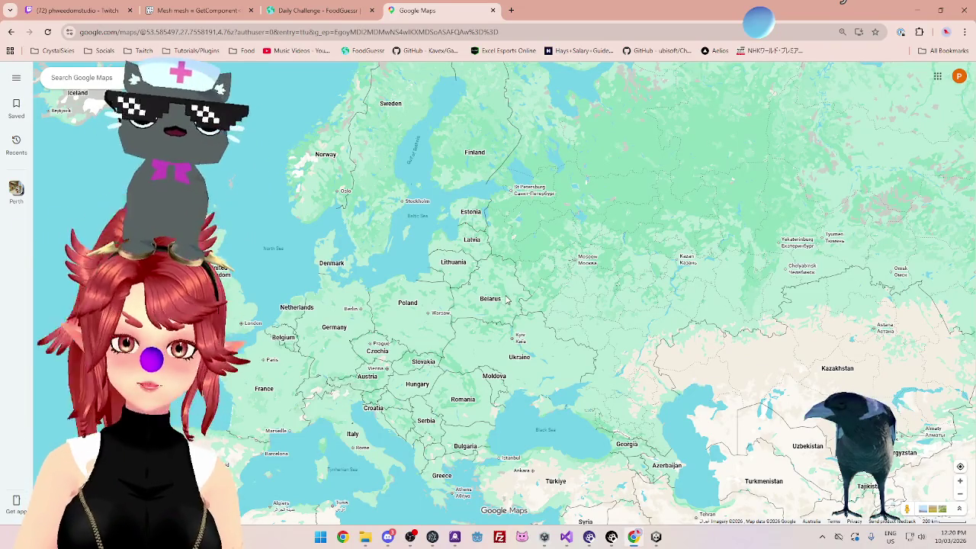
left_click(317, 10)
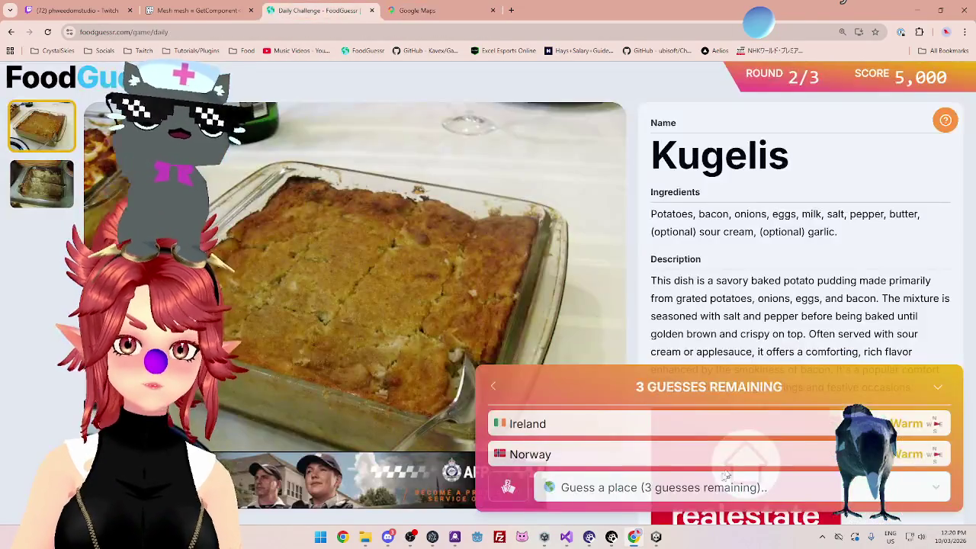
- Submit Belarus as the guess for Kugelis
left_click(694, 488)
type("bel")
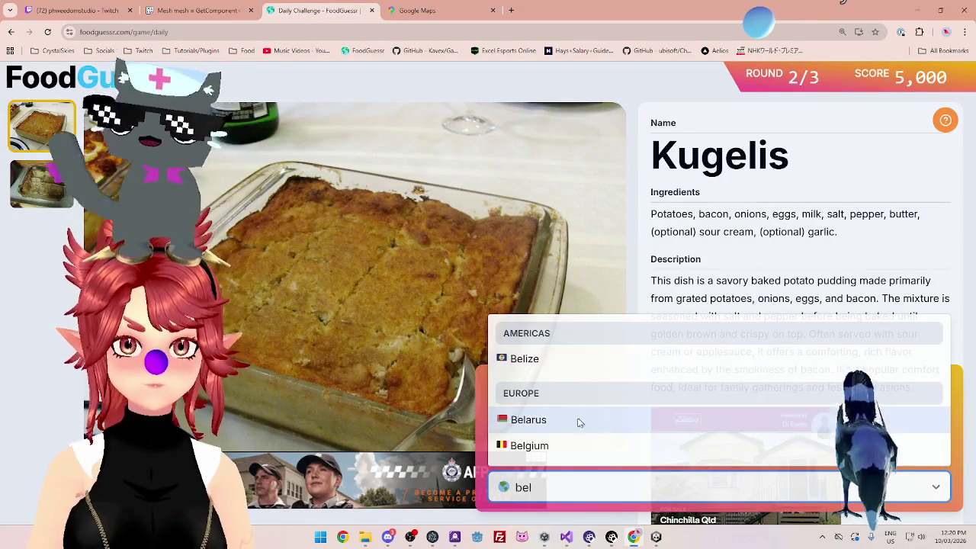
left_click(578, 422)
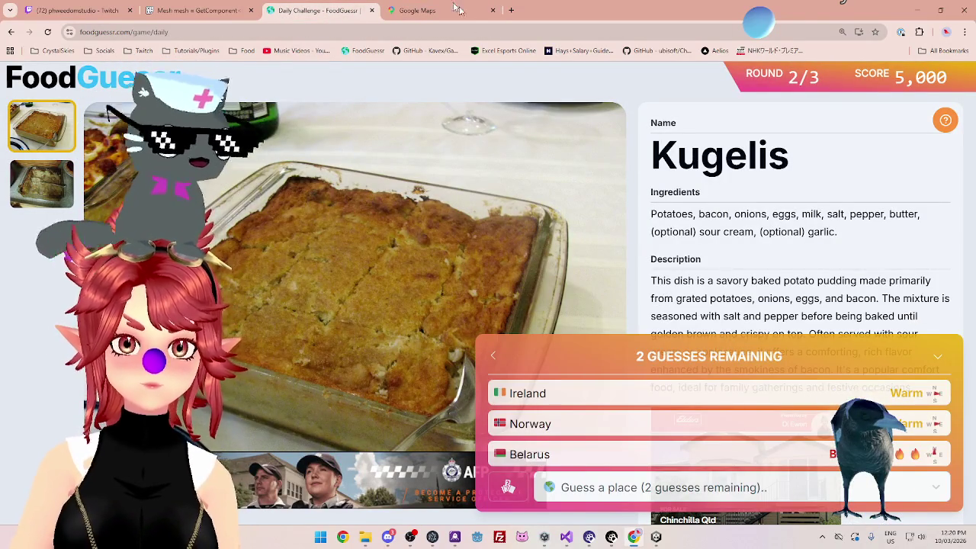
- Guess Lithuania to solve Kugelis for 3,500 points and advance to round 3/3
left_click(427, 10)
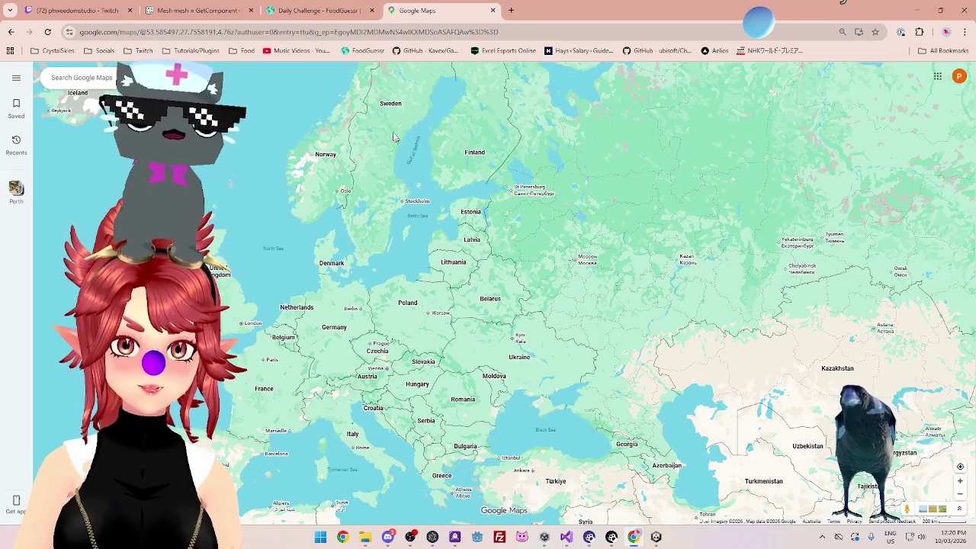
left_click(324, 11)
left_click(678, 487)
type("li")
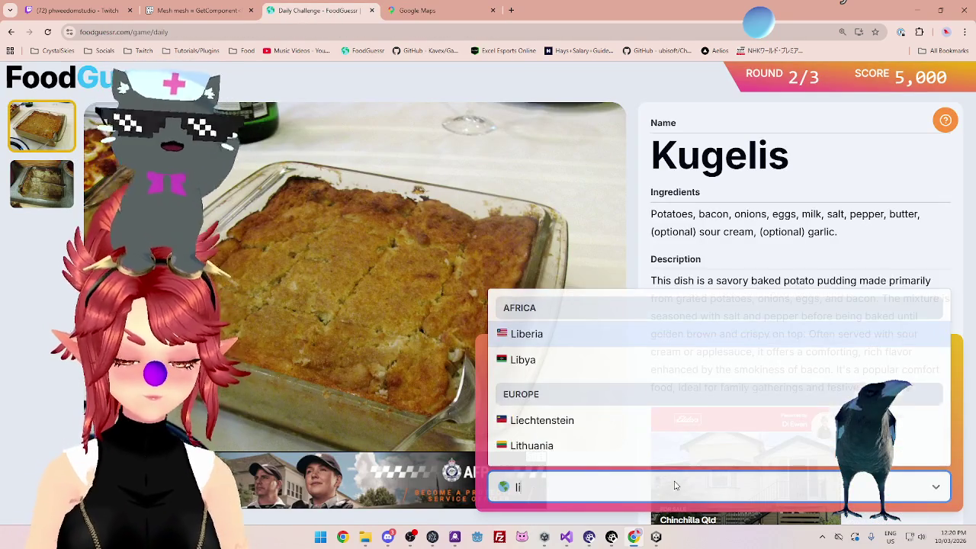
left_click(595, 444)
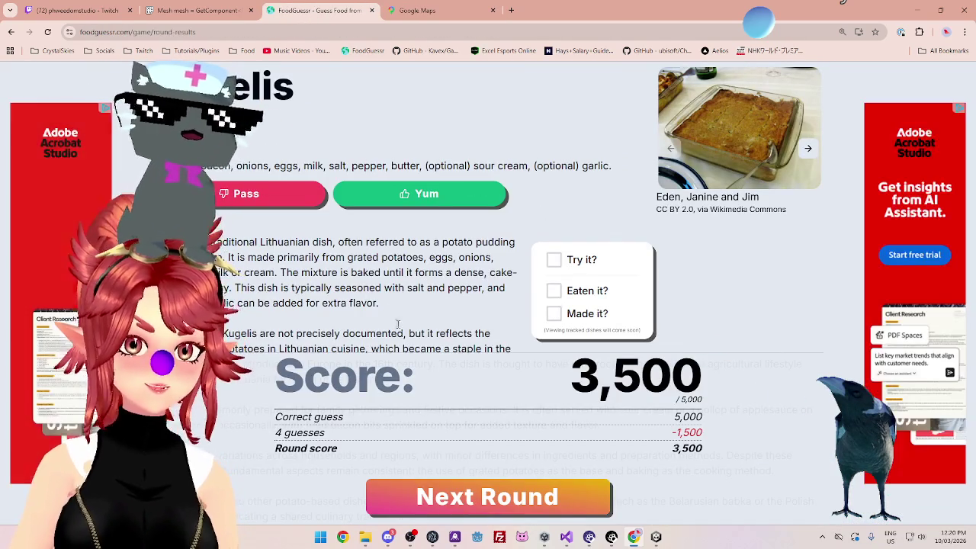
scroll(488, 289, "down", 1)
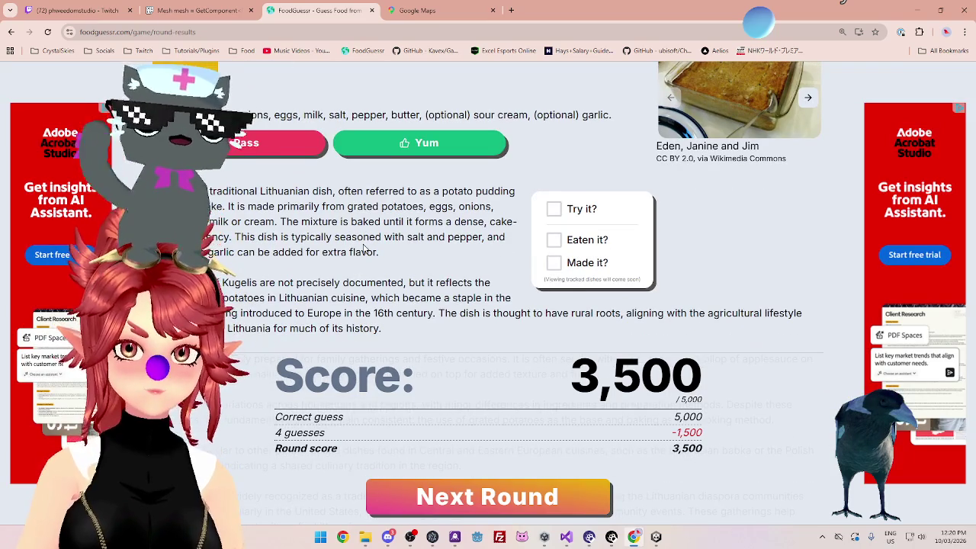
left_click(505, 488)
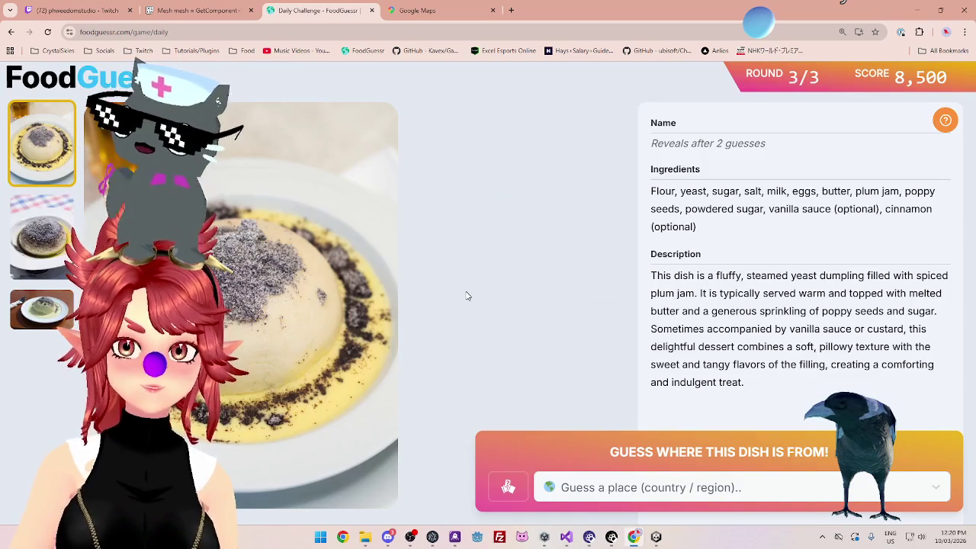
- View the second and third dish photos and highlight the yeast dumpling and serving description
left_click(40, 233)
left_click(52, 309)
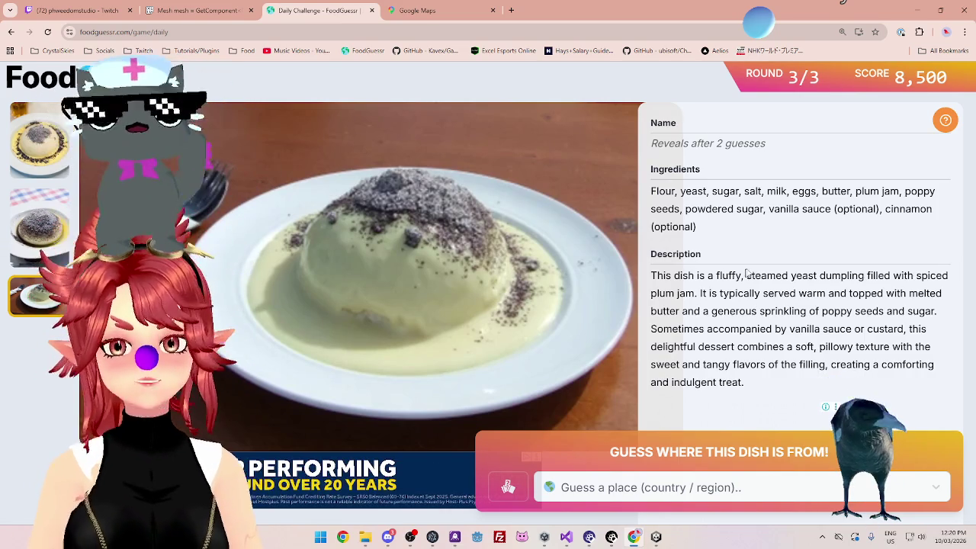
left_click_drag(760, 275, 863, 276)
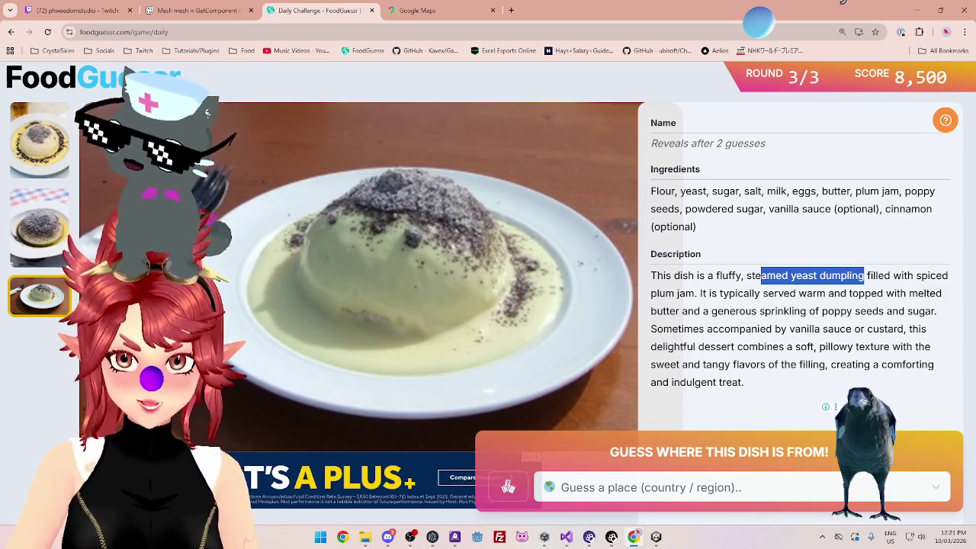
mouse_move(697, 293)
left_mouse_down()
mouse_move(671, 276)
mouse_move(710, 294)
mouse_move(912, 297)
mouse_move(824, 329)
mouse_move(793, 311)
left_mouse_up()
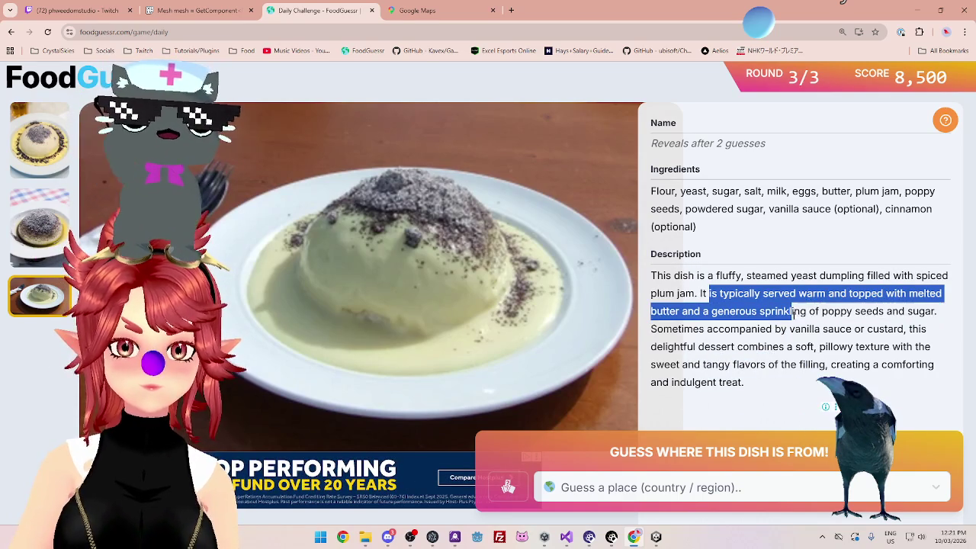
mouse_move(901, 311)
left_mouse_down()
mouse_move(829, 327)
mouse_move(812, 312)
left_mouse_up()
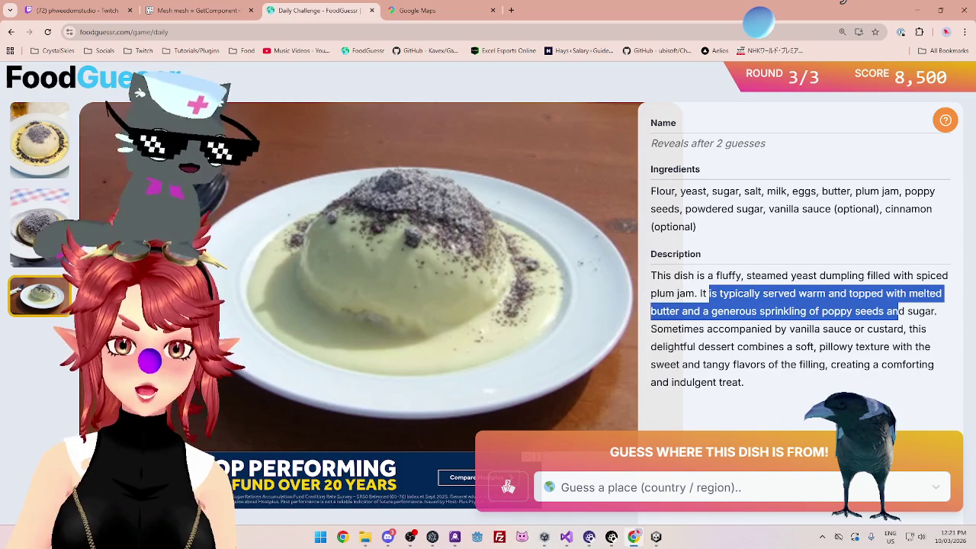
left_click_drag(704, 328, 693, 329)
- Study the close-up photo and highlight the vanilla sauce, texture and steamed yeast phrases
left_click(54, 163)
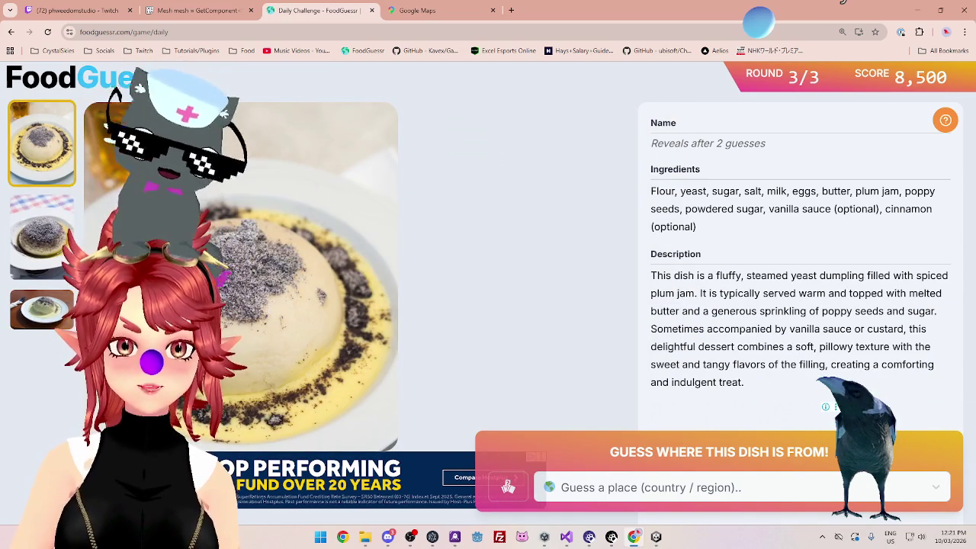
left_click_drag(739, 328, 906, 329)
mouse_move(668, 347)
left_mouse_down()
mouse_move(889, 347)
mouse_move(823, 365)
mouse_move(887, 364)
left_mouse_up()
left_click(53, 299)
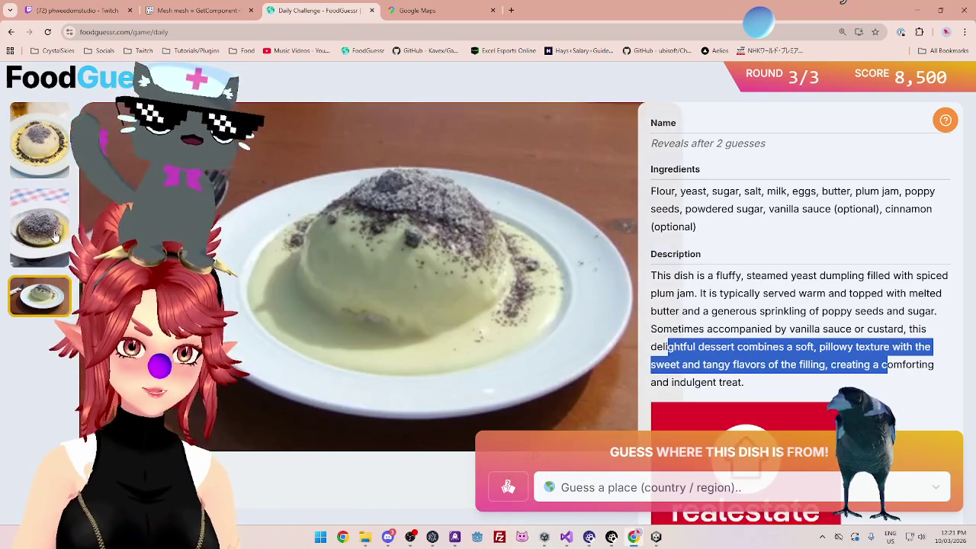
left_click(56, 236)
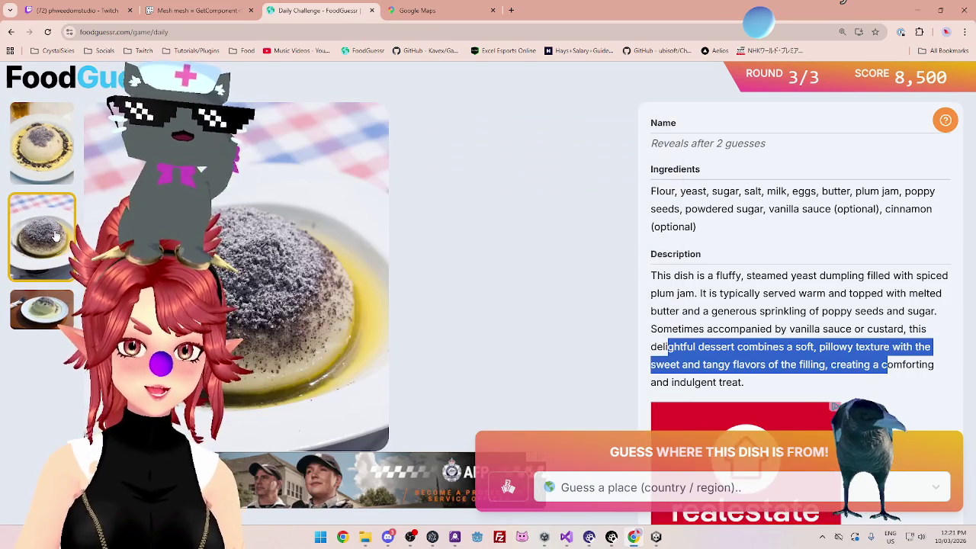
left_click(55, 171)
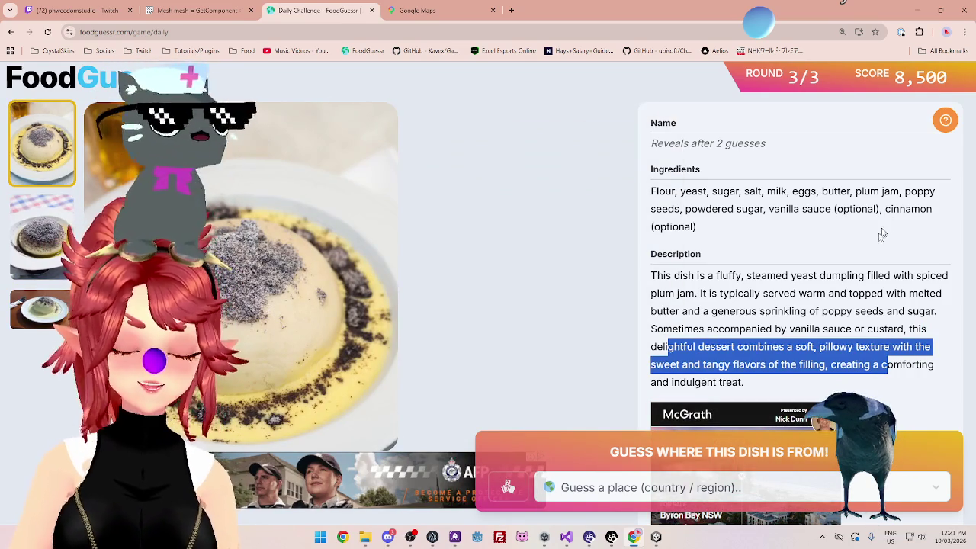
scroll(844, 289, "down", 1)
scroll(774, 272, "up", 1)
left_click_drag(697, 209, 814, 211)
left_click_drag(722, 276, 814, 276)
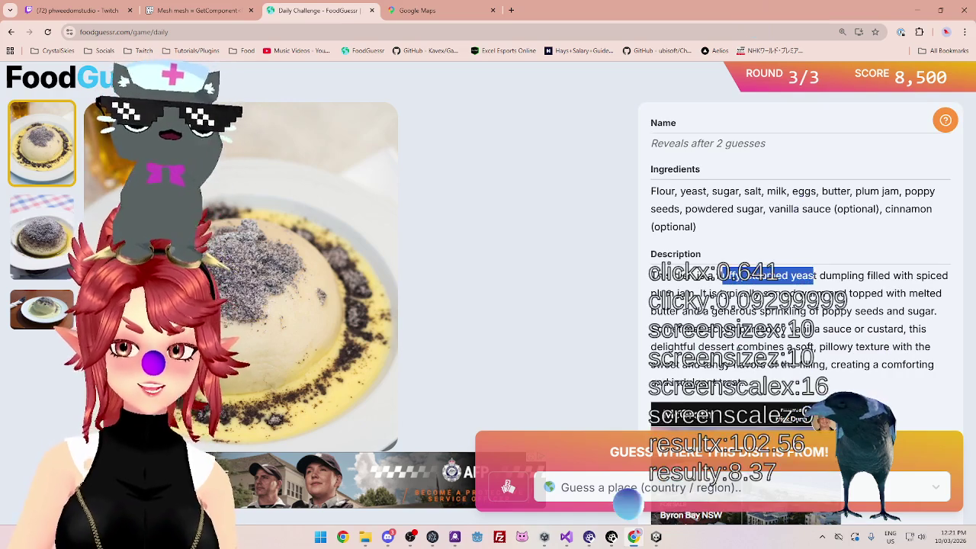
- Cycle through the dish photos, highlight the powdered sugar and vanilla ingredients, then go to Google Maps
left_click(44, 241)
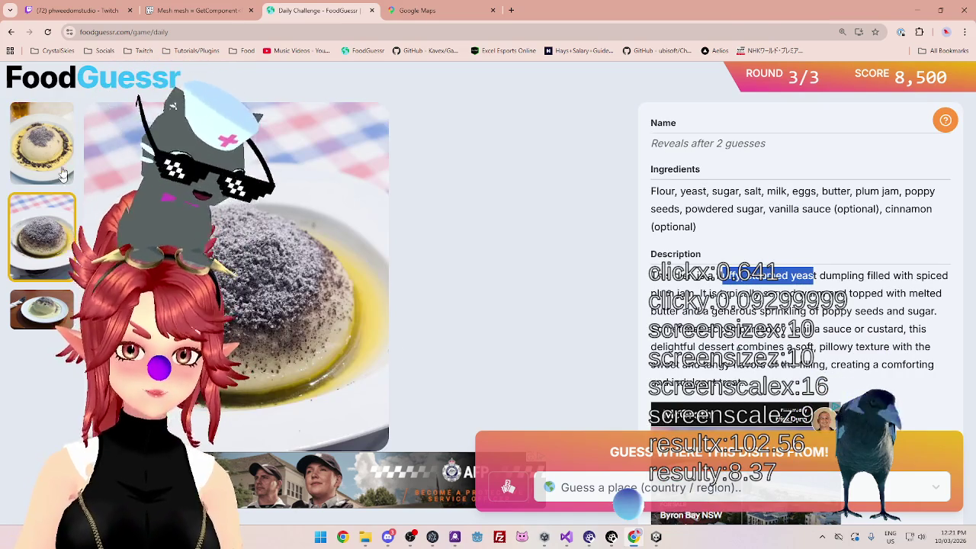
left_click(64, 171)
left_click(47, 233)
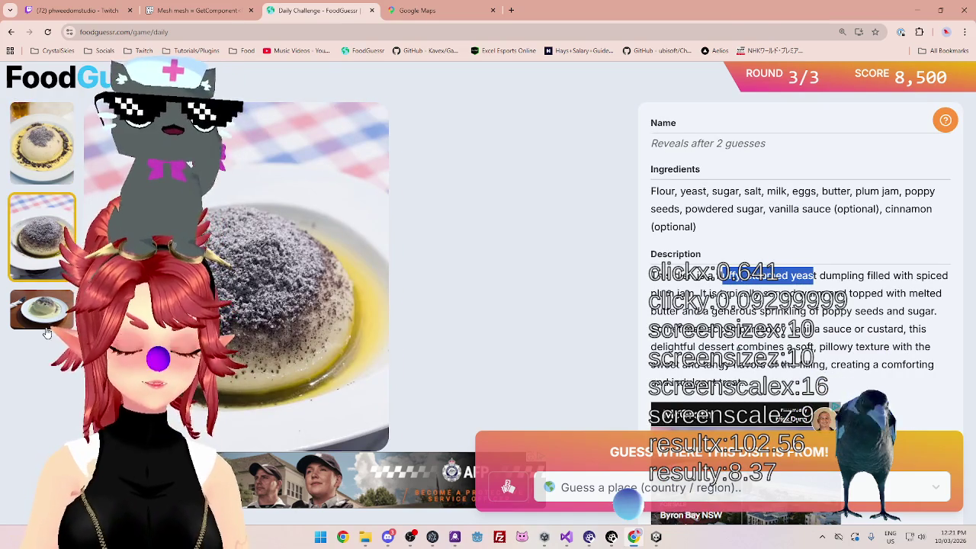
left_click(46, 333)
left_click(47, 265)
left_click(47, 155)
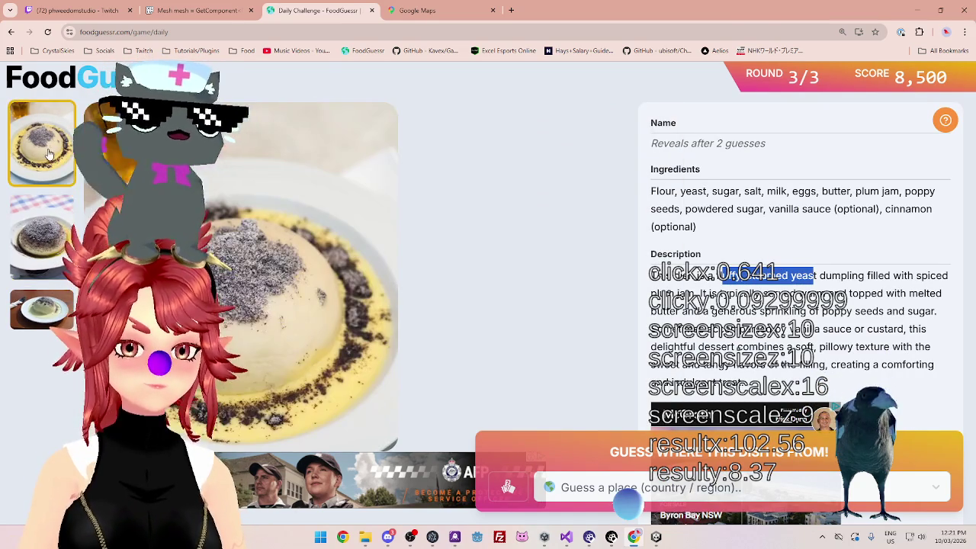
left_click(54, 248)
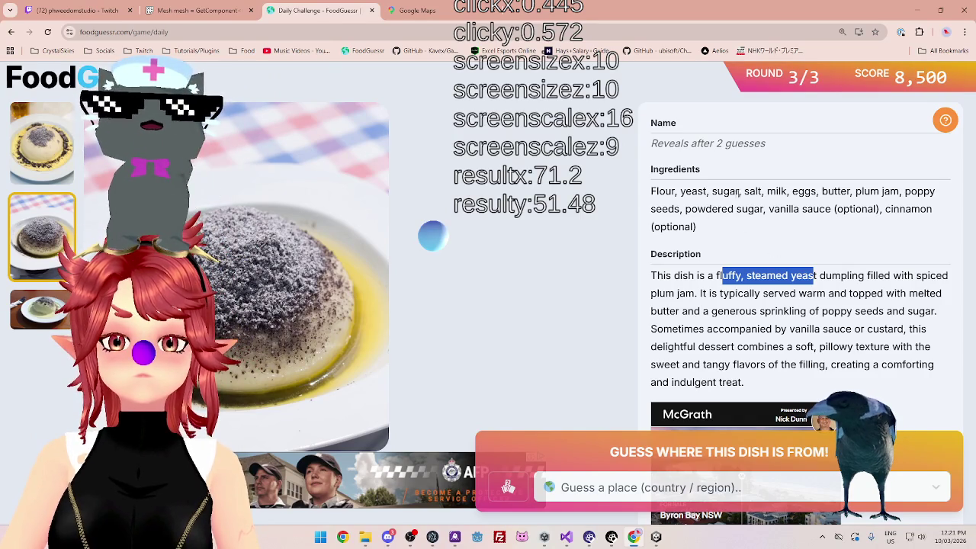
left_click_drag(665, 191, 767, 192)
left_click_drag(668, 208, 799, 208)
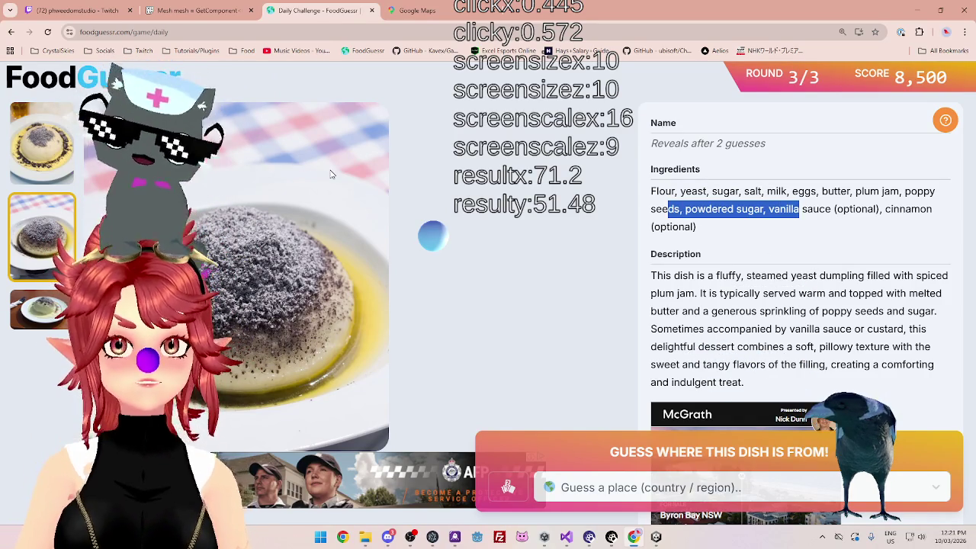
left_click(42, 143)
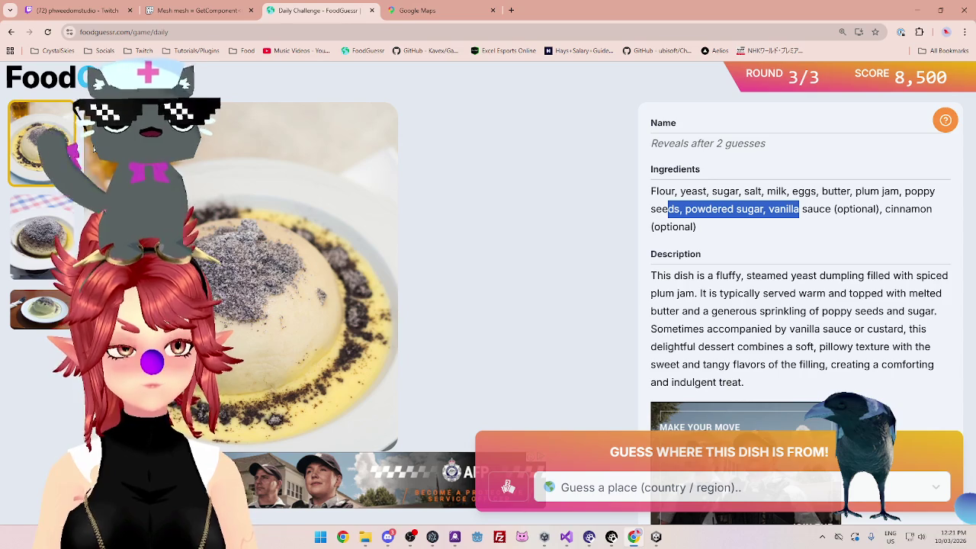
left_click(412, 10)
scroll(449, 254, "down", 2)
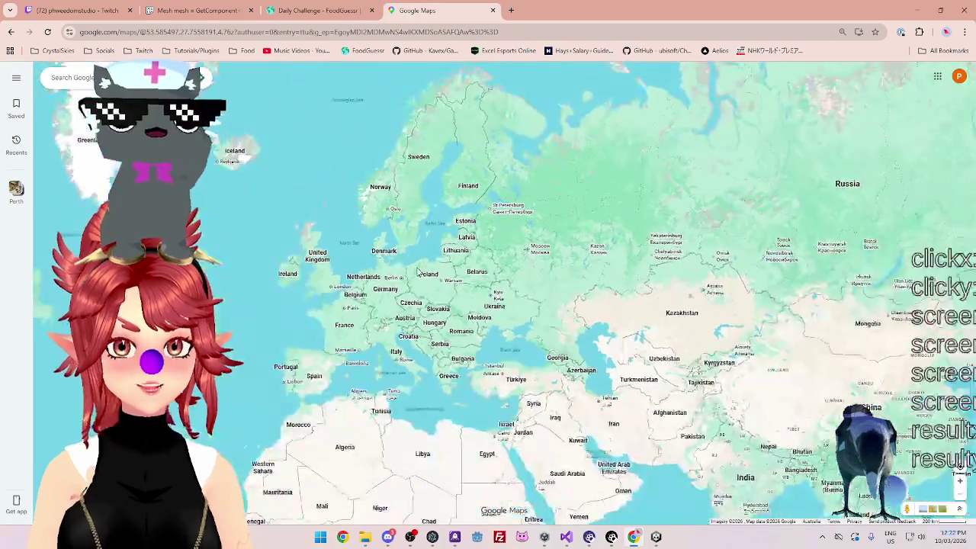
- Pan and zoom the map over central Europe, Norway and Finland
scroll(449, 254, "up", 4)
scroll(448, 254, "down", 2)
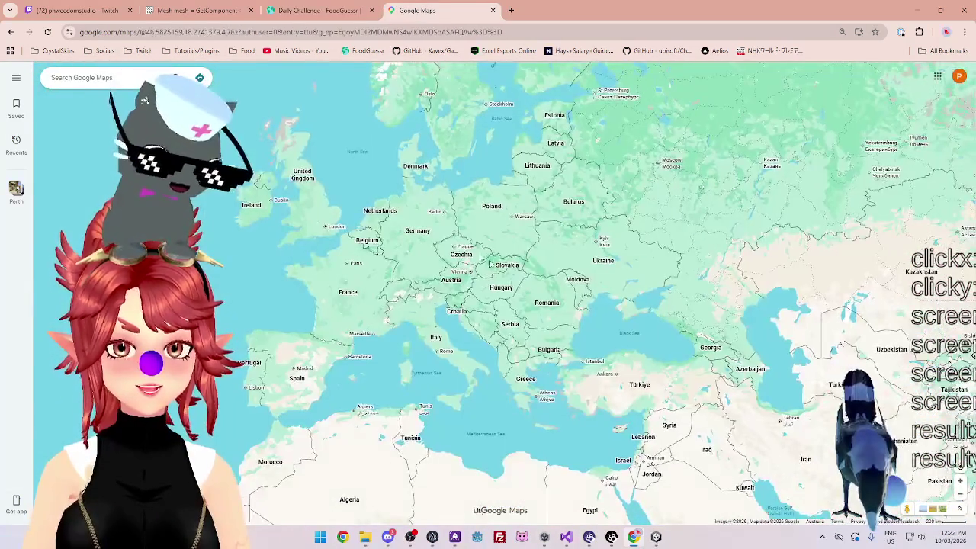
left_click_drag(459, 194, 515, 160)
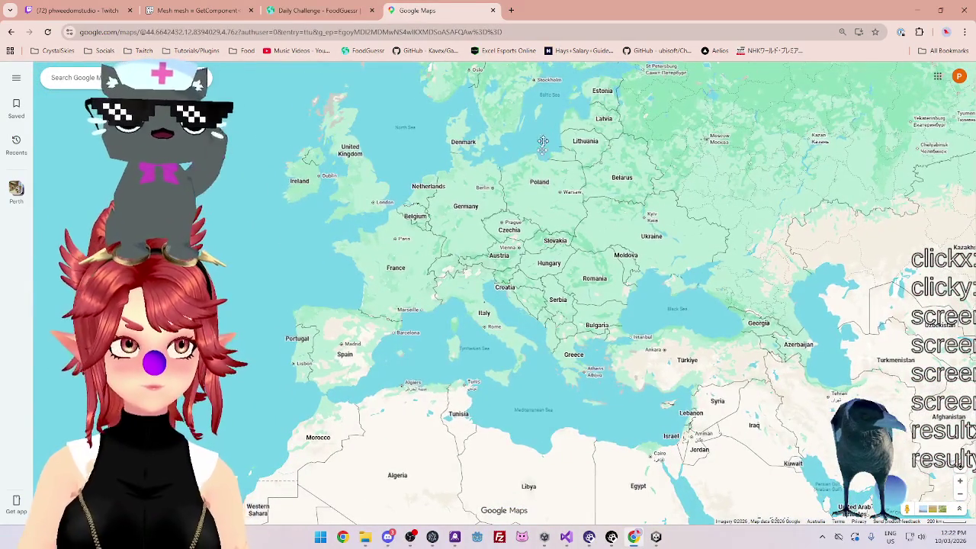
left_click_drag(541, 125, 555, 187)
scroll(562, 279, "up", 1)
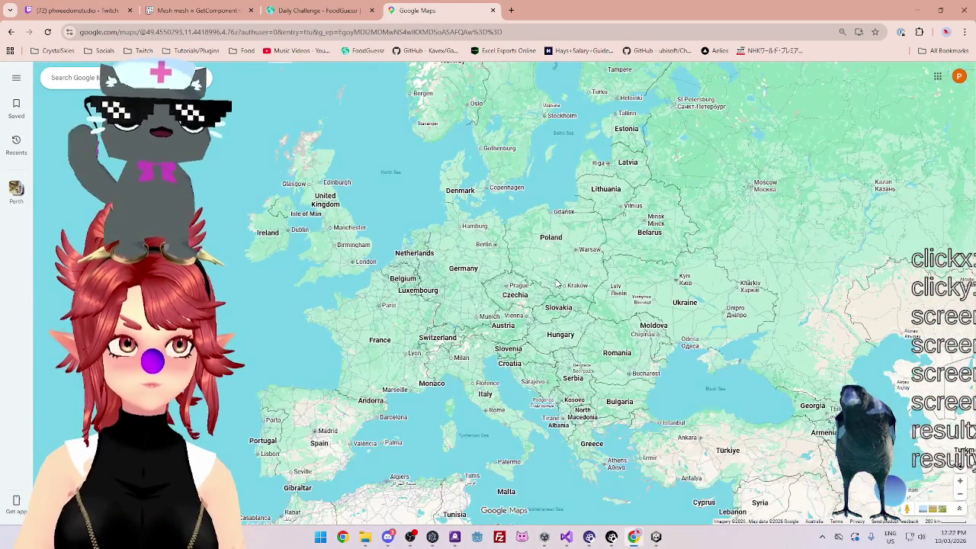
scroll(562, 282, "down", 1)
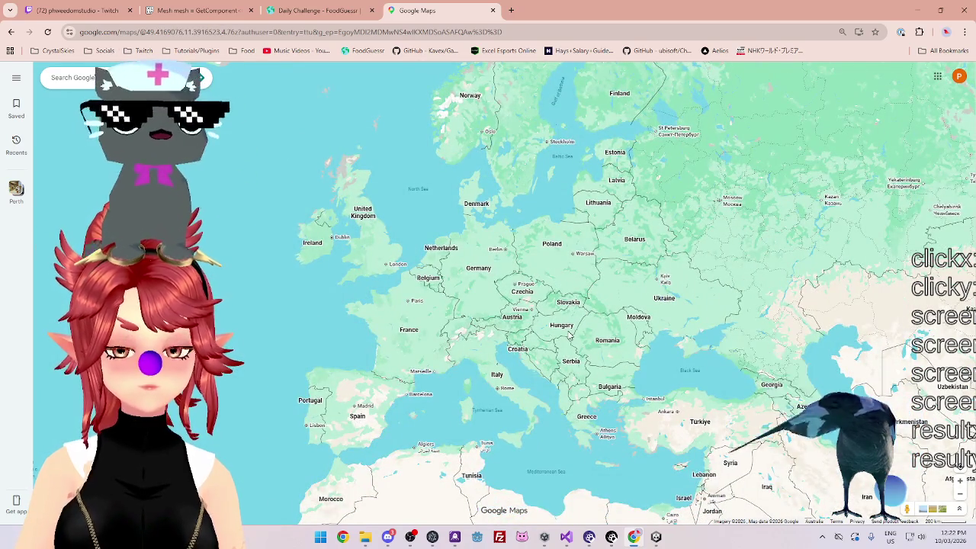
scroll(570, 326, "up", 1)
- Alternate between the dish page and the Europe map, ending on the second dish photo
left_click(309, 15)
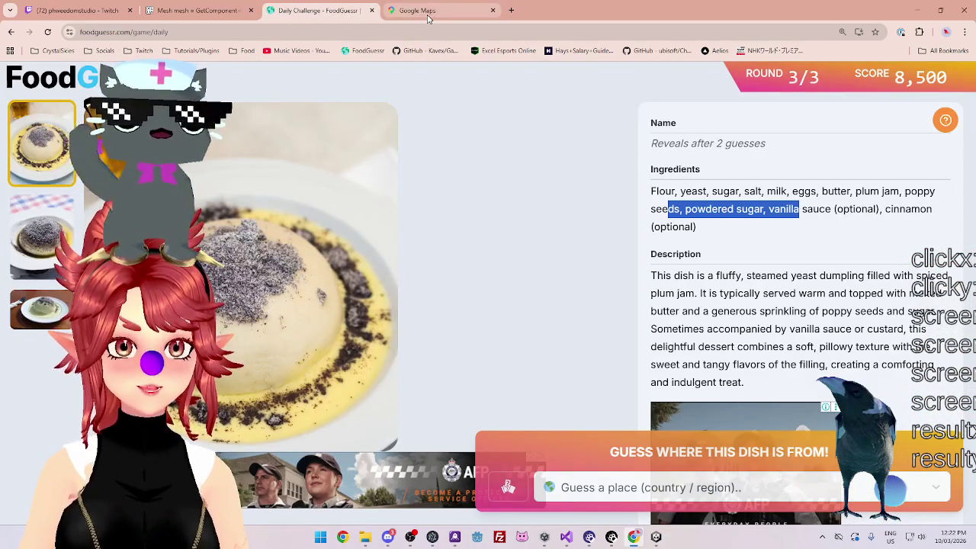
left_click(428, 15)
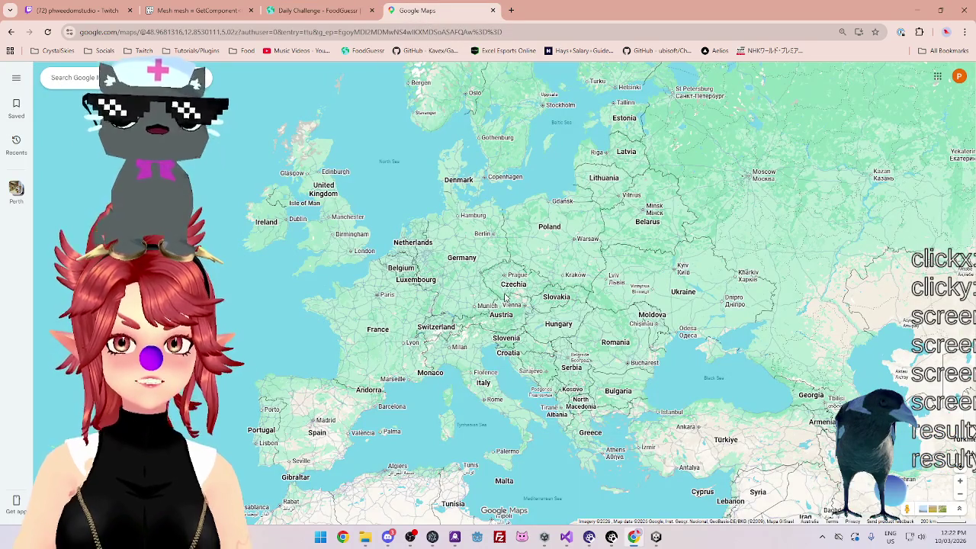
scroll(505, 297, "up", 1)
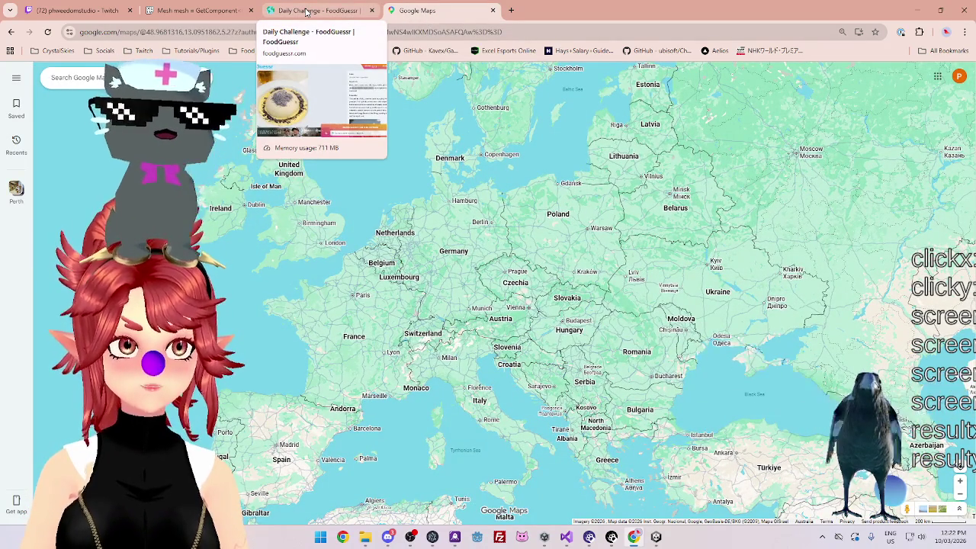
left_click(306, 11)
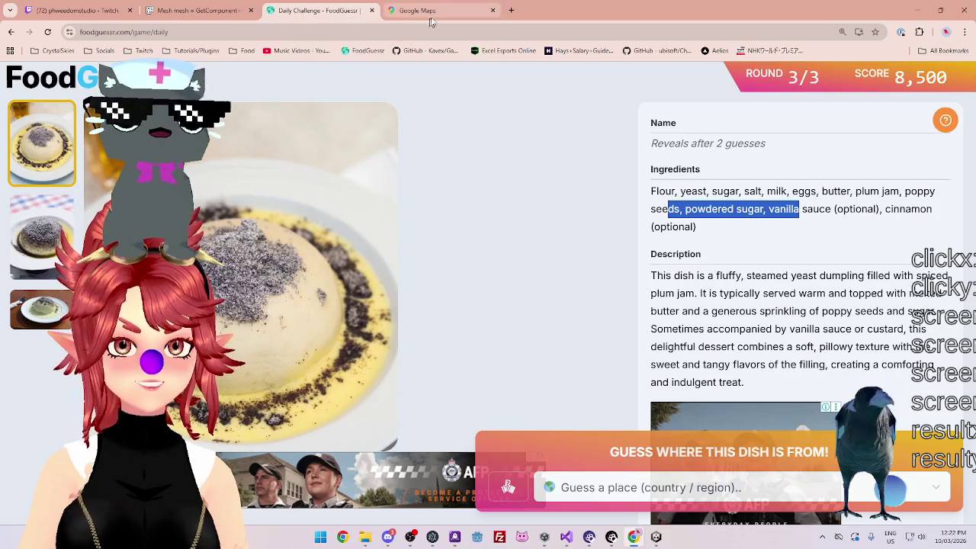
left_click(433, 11)
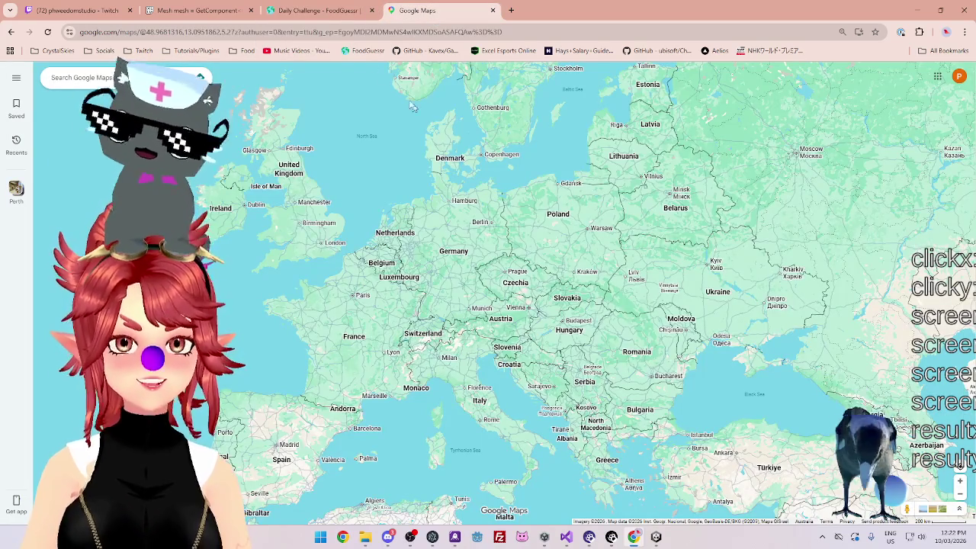
left_click(342, 19)
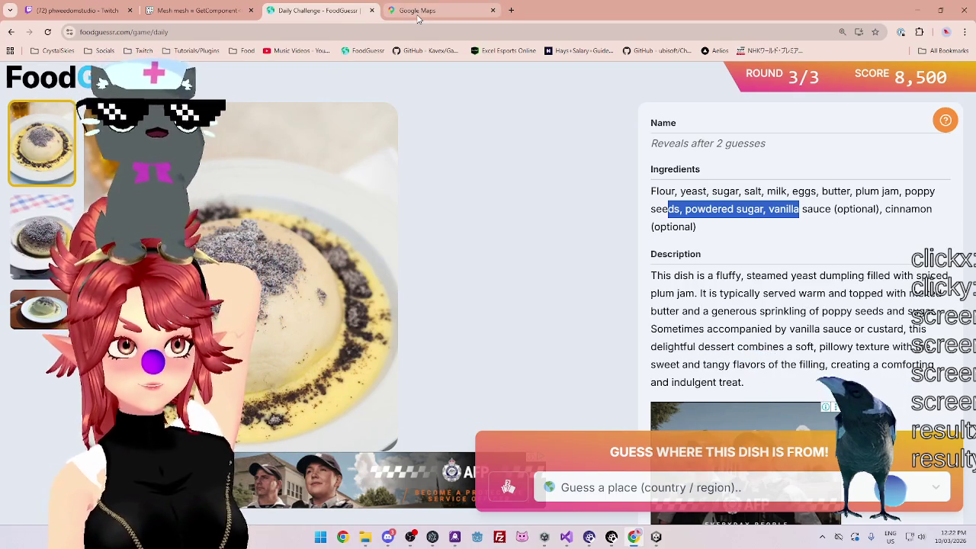
mouse_move(418, 19)
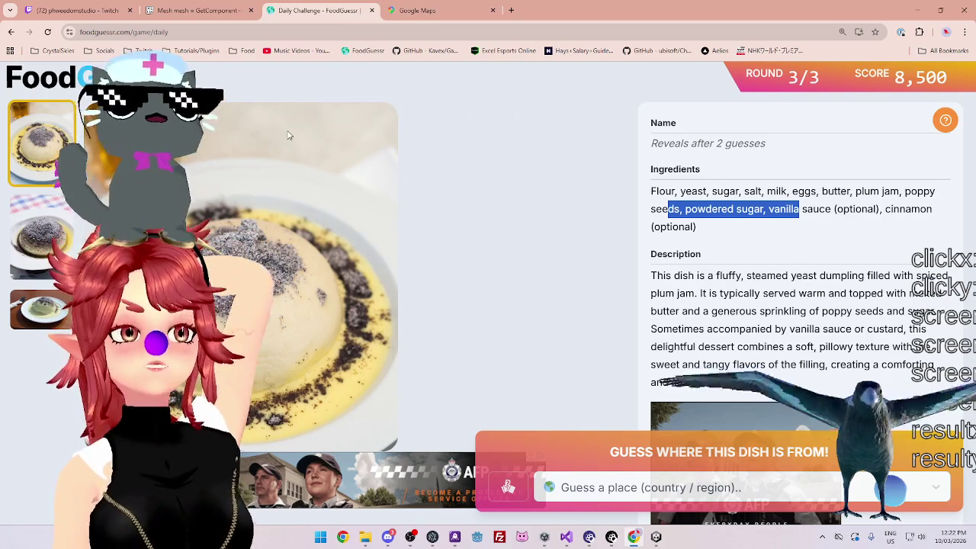
left_click(50, 224)
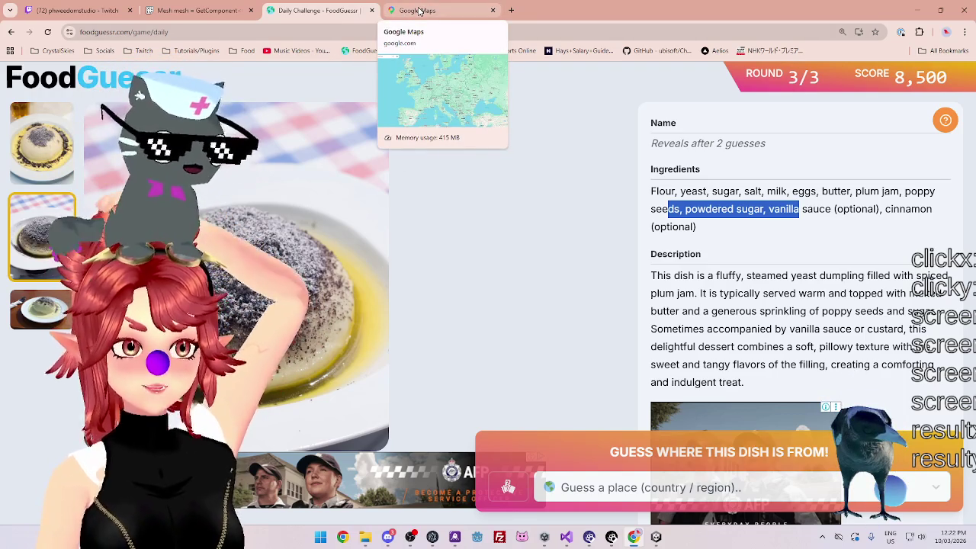
- Recheck the map, then flip through the third and first dish photos
left_click(419, 10)
scroll(480, 302, "up", 3)
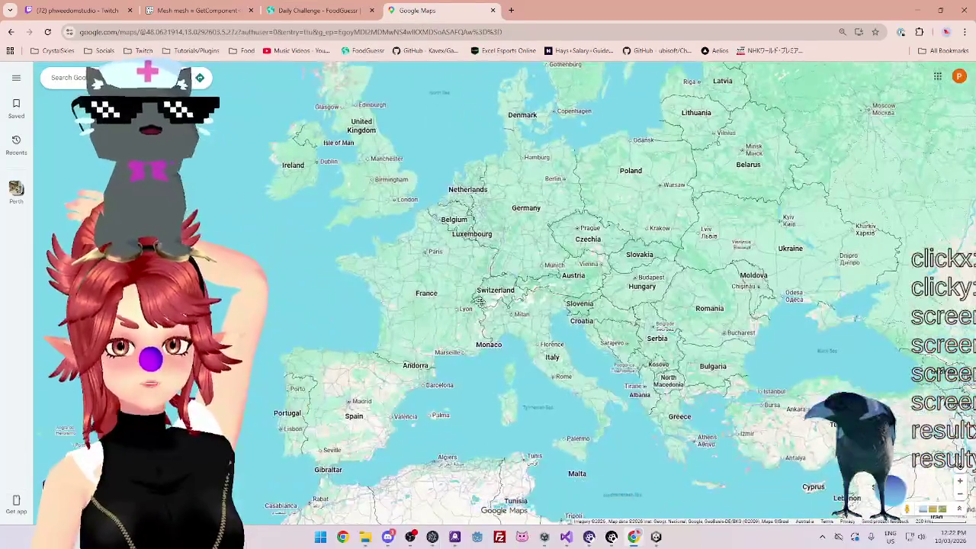
left_click(319, 11)
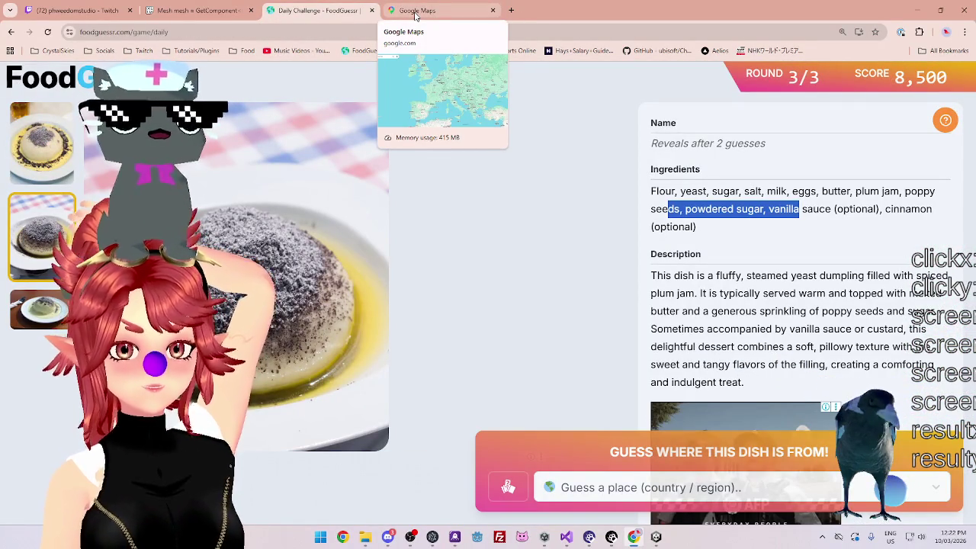
left_click(20, 314)
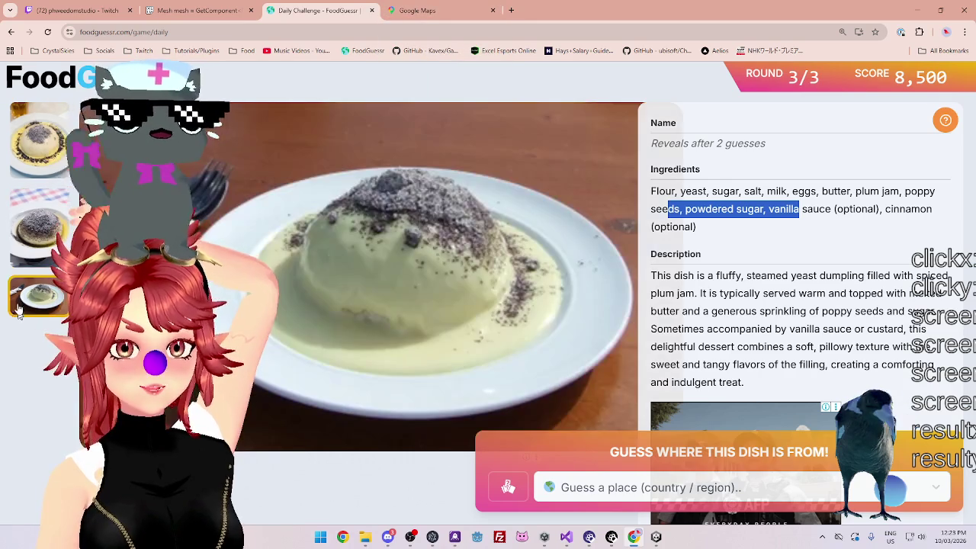
left_click(31, 233)
left_click(34, 164)
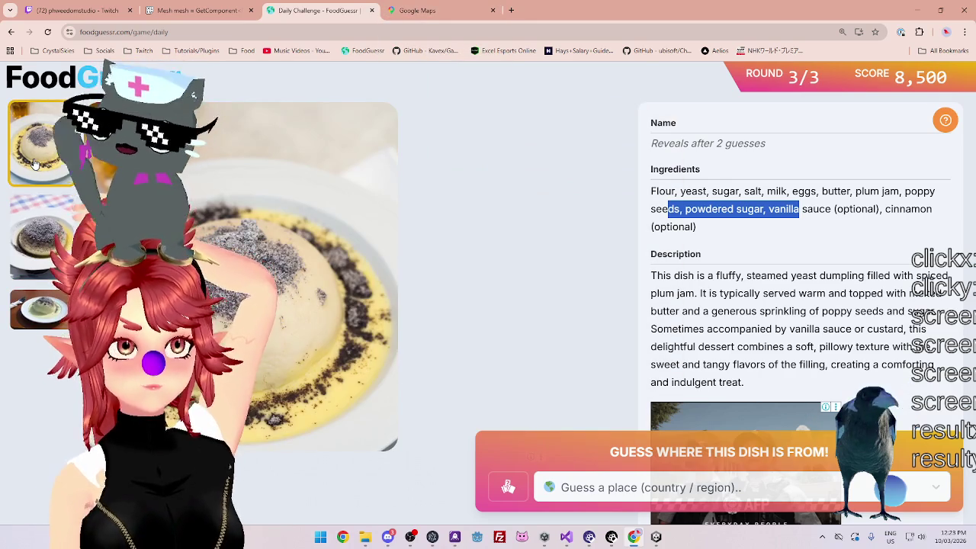
- Take a final zoomed look at the Europe map before returning to the dumpling page
key("ctrl+Tab")
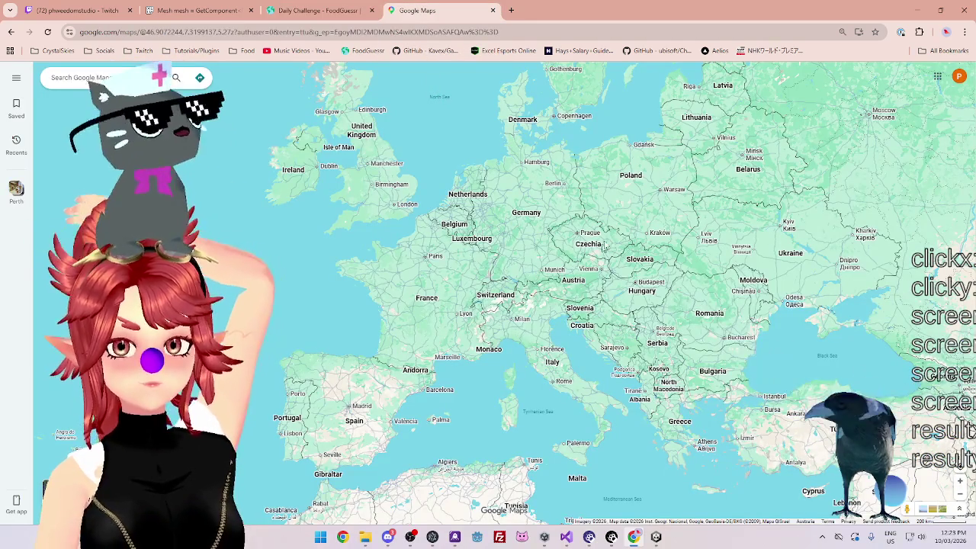
scroll(603, 246, "up", 2)
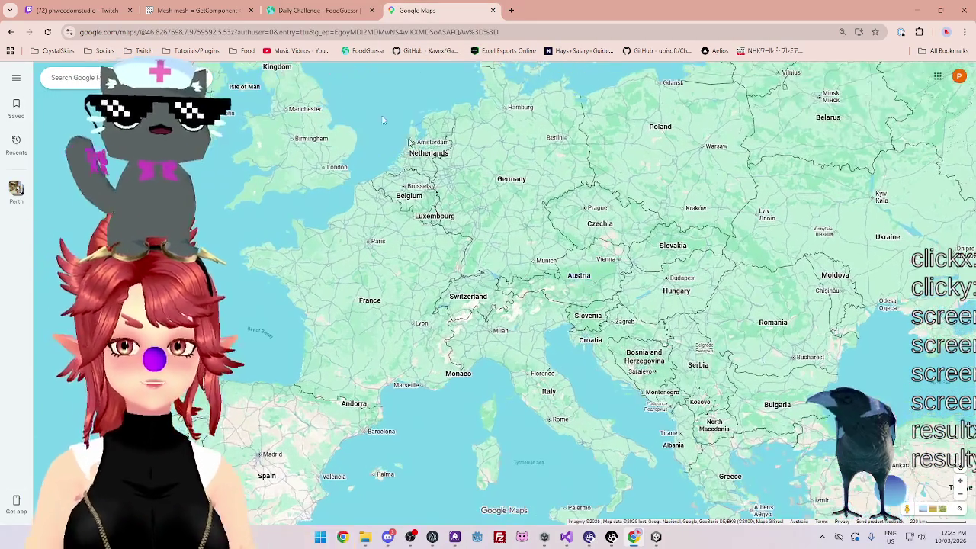
scroll(492, 279, "down", 2)
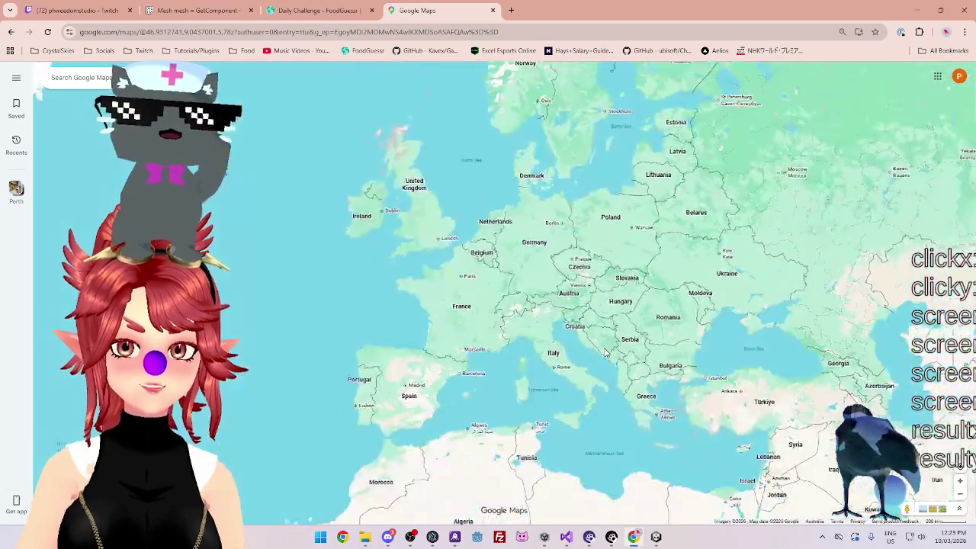
scroll(544, 208, "up", 2)
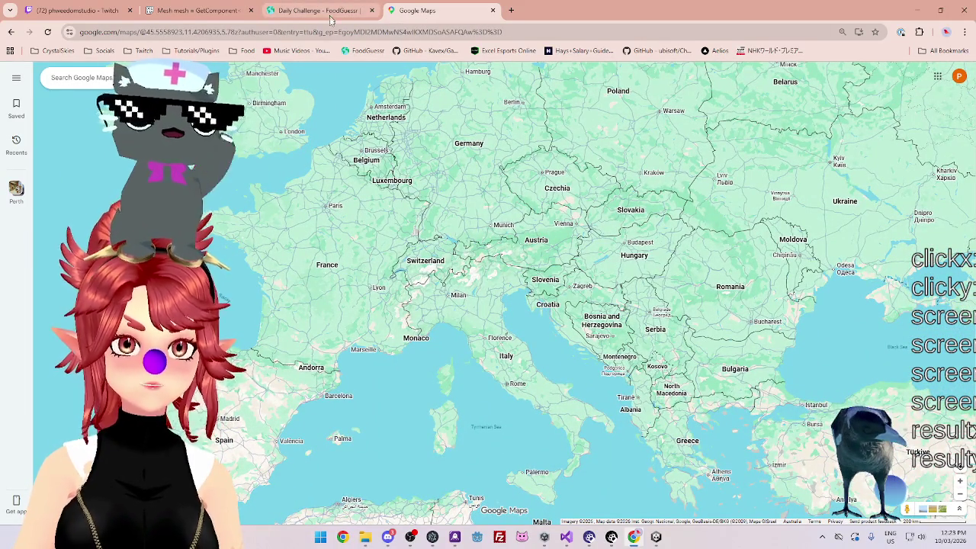
scroll(579, 289, "down", 2)
left_click(315, 15)
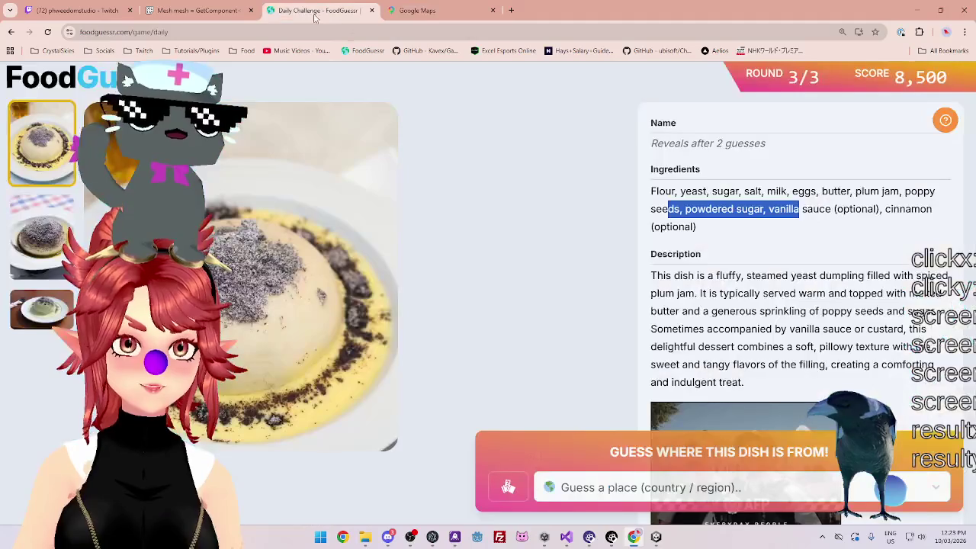
- Guess Austria for the plum-jam dumpling, revealing Germknödel for 5,000 points
left_click(658, 483)
type("aus")
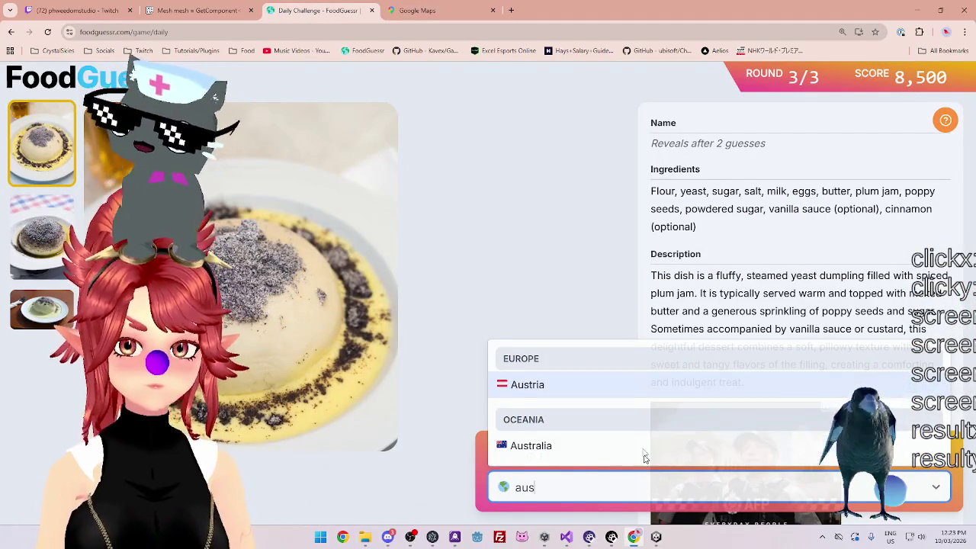
left_click(555, 387)
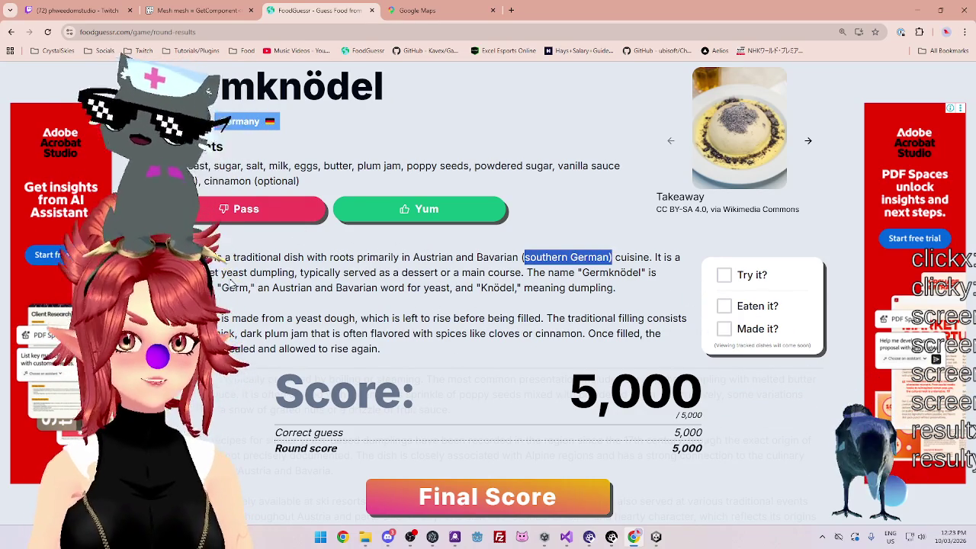
left_click_drag(263, 272, 206, 272)
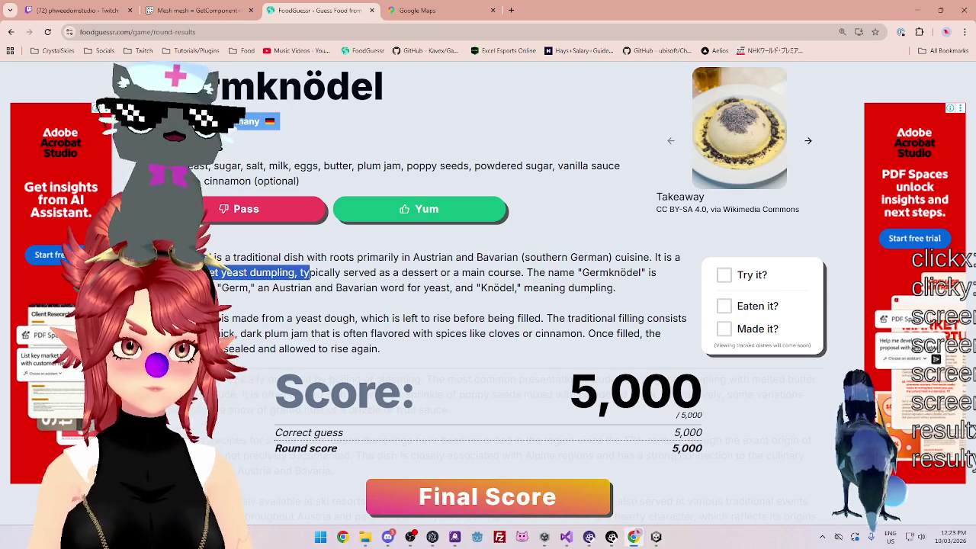
left_click_drag(333, 274, 450, 272)
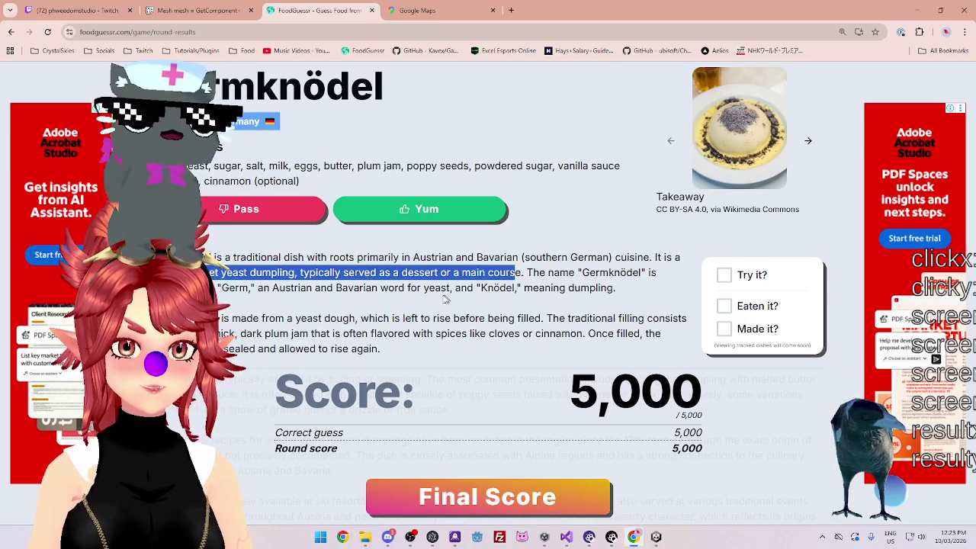
scroll(446, 300, "down", 1)
left_click_drag(208, 268, 542, 263)
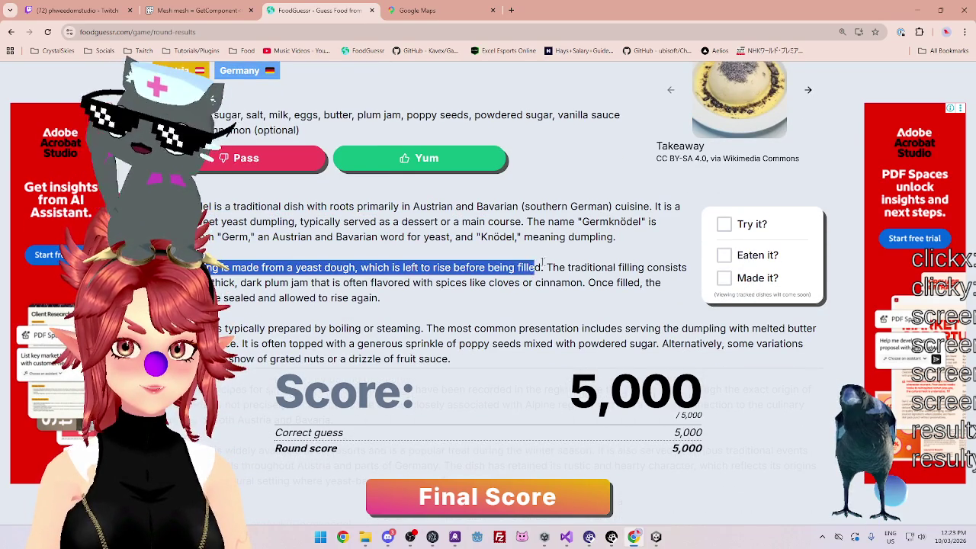
scroll(394, 298, "down", 1)
left_click_drag(208, 231, 513, 243)
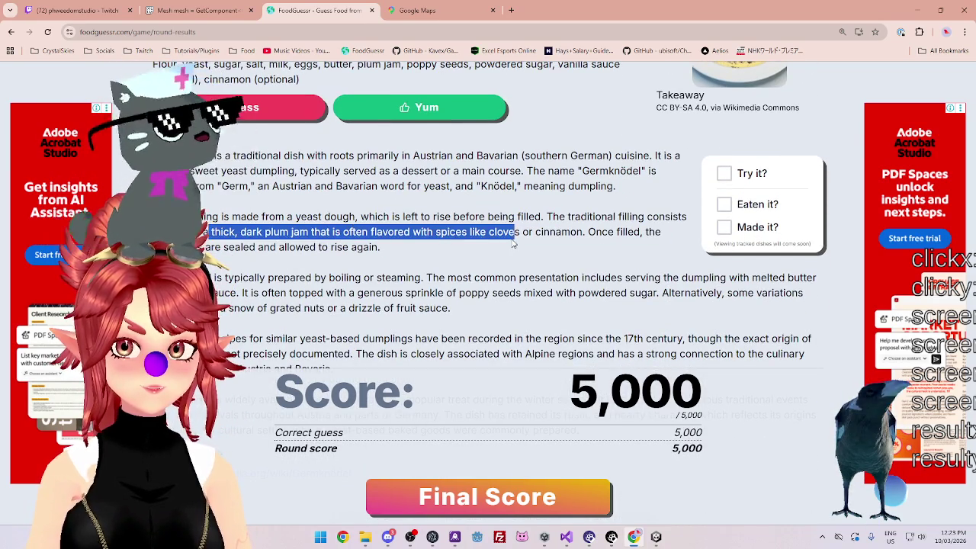
left_click_drag(360, 278, 255, 277)
scroll(456, 251, "up", 2)
scroll(456, 252, "down", 2)
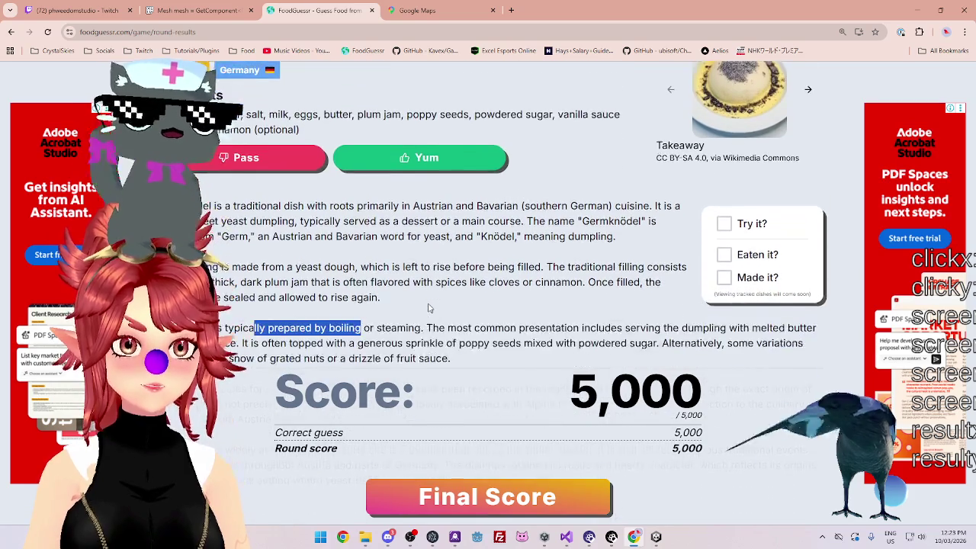
scroll(443, 278, "down", 2)
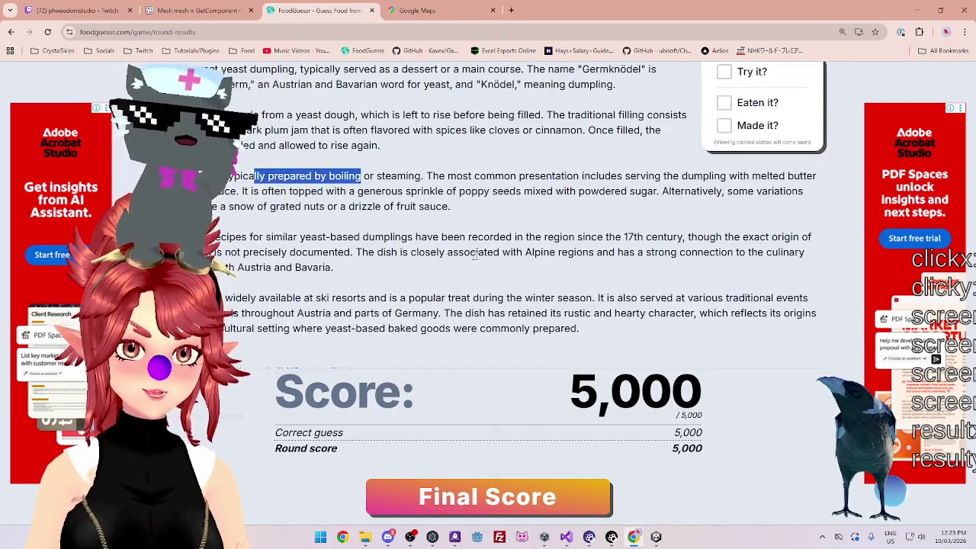
mouse_move(213, 252)
left_mouse_down()
mouse_move(335, 253)
mouse_move(347, 264)
left_mouse_up()
left_click_drag(242, 299, 726, 299)
mouse_move(396, 313)
left_mouse_down()
mouse_move(671, 299)
mouse_move(751, 313)
mouse_move(721, 314)
left_mouse_up()
left_click_drag(294, 329, 450, 313)
scroll(465, 297, "down", 3)
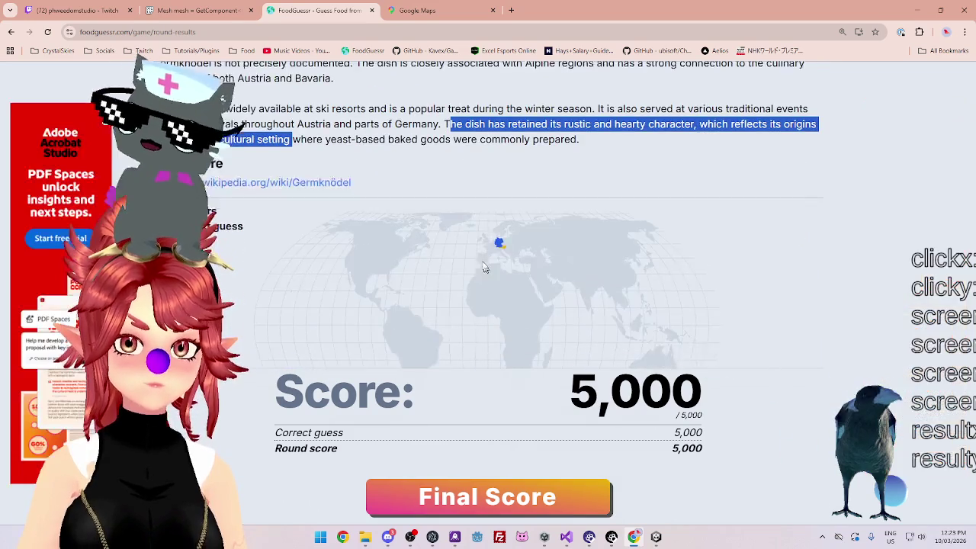
scroll(480, 200, "up", 4)
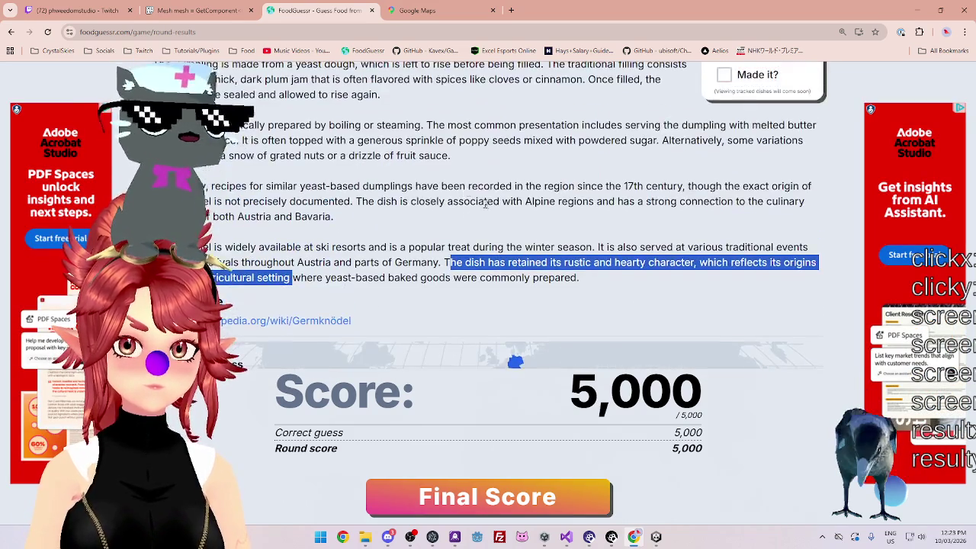
mouse_move(407, 168)
left_mouse_down()
mouse_move(481, 259)
mouse_move(381, 200)
left_mouse_up()
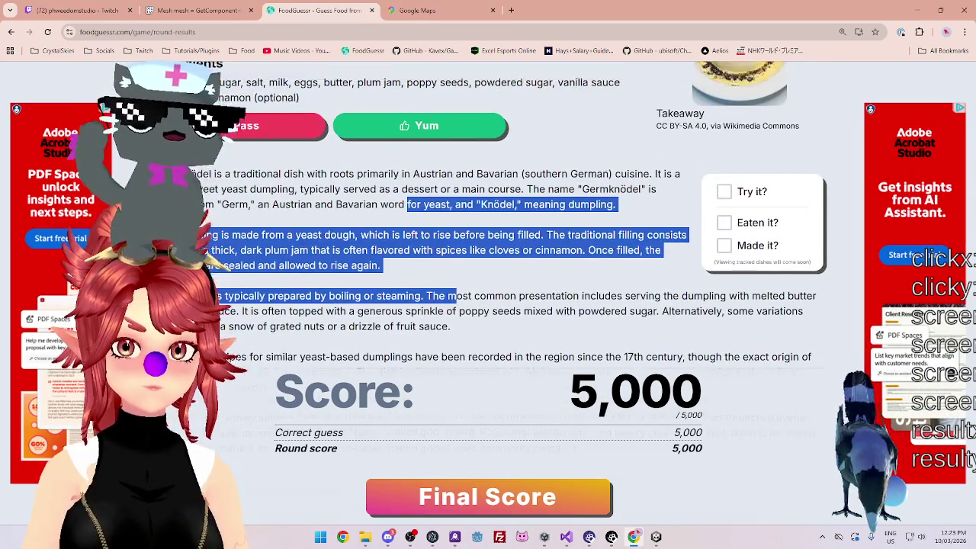
scroll(471, 188, "up", 2)
left_click(532, 490)
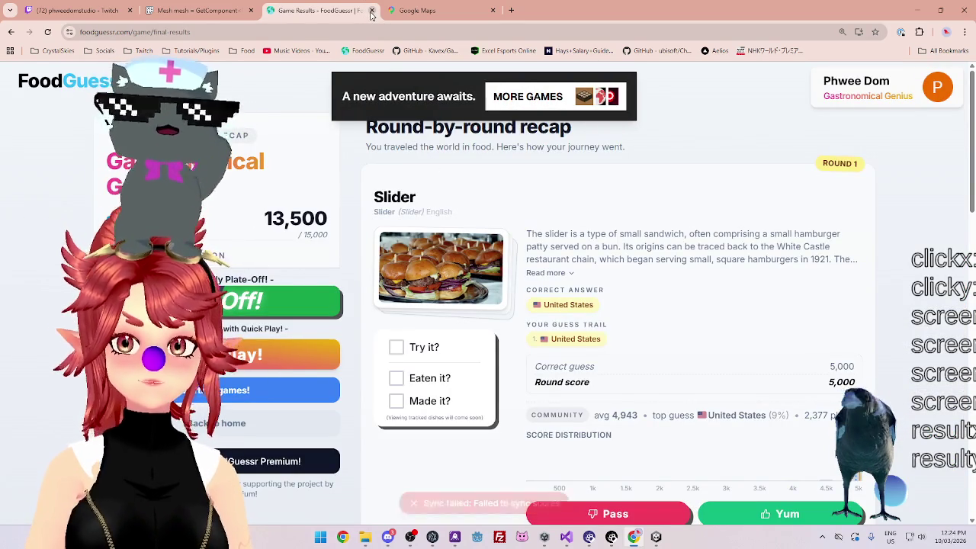
- Review the 13,500 final score recap, then close the game results and Google Maps tabs
scroll(259, 131, "down", 3)
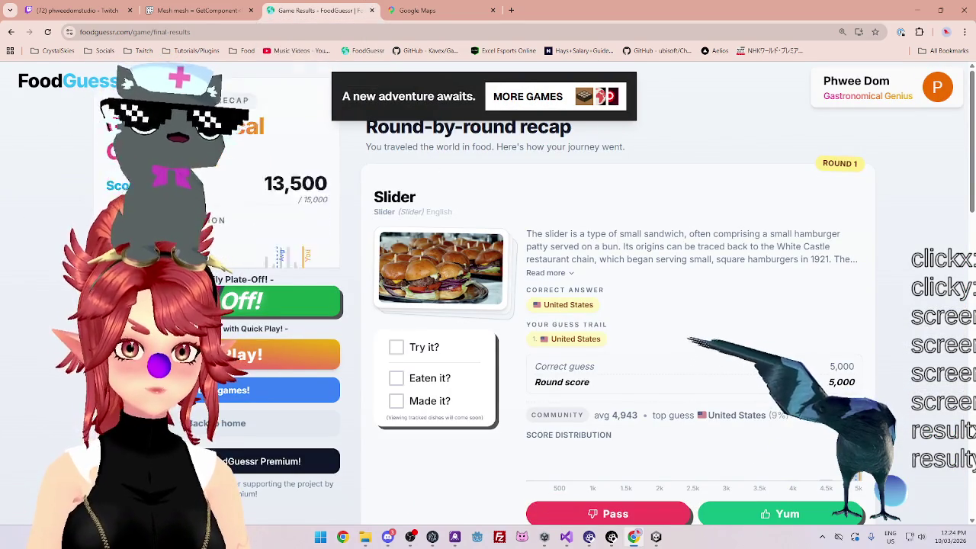
scroll(259, 131, "up", 1)
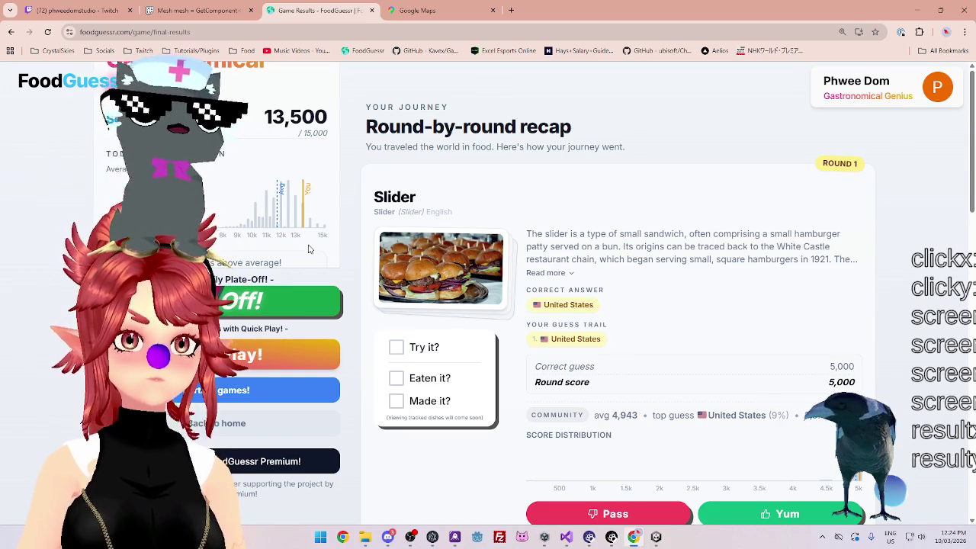
left_click(372, 10)
left_click(371, 10)
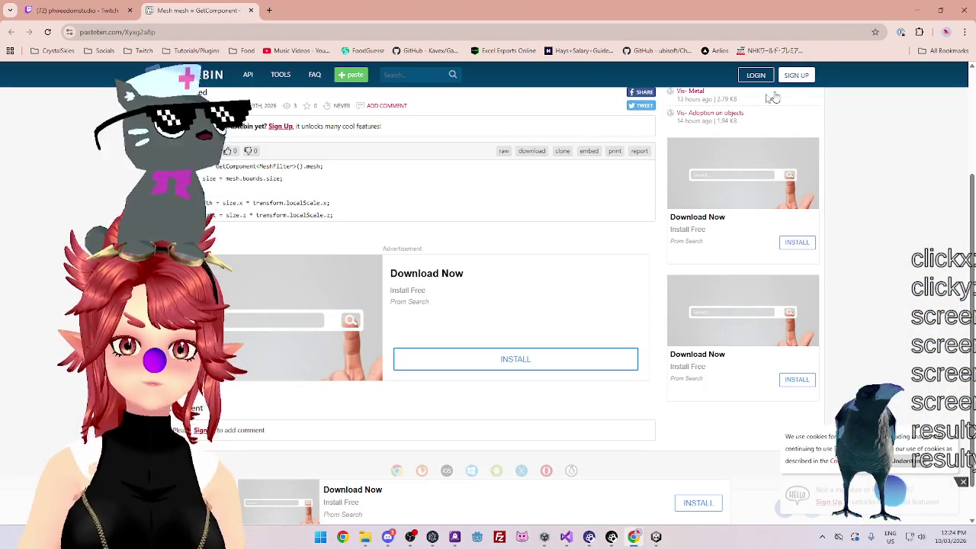
- Close the Pastebin page, minimize Chrome, and preview the particle burst in Unity
left_click(252, 11)
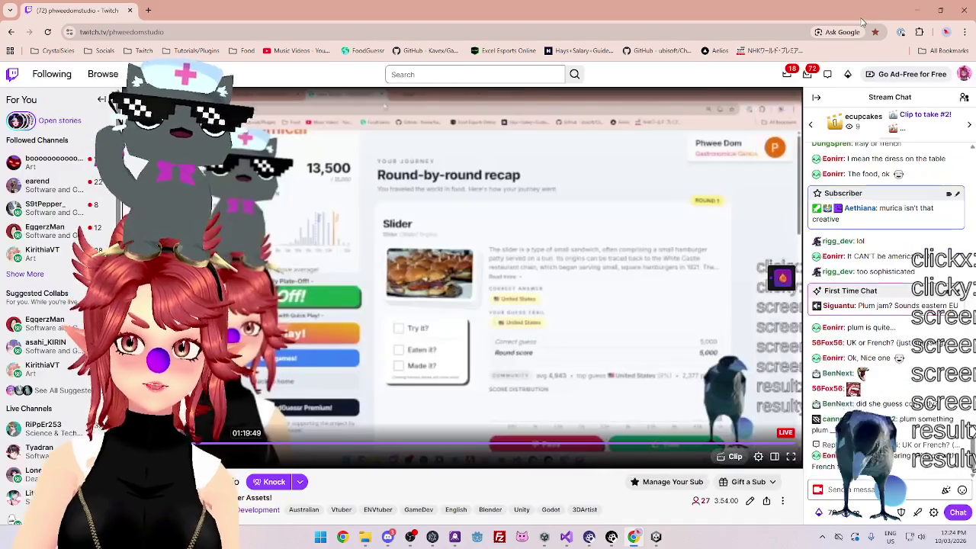
left_click(917, 13)
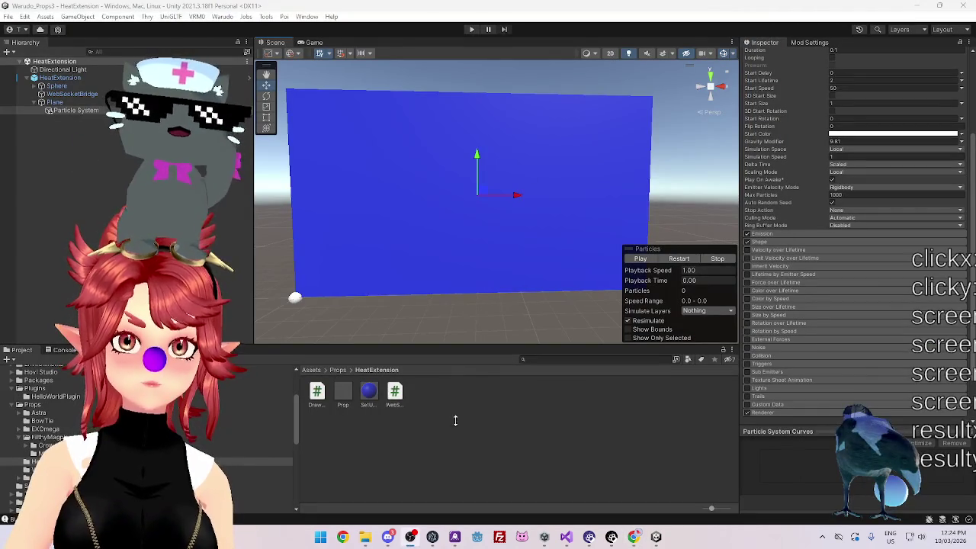
left_click(642, 258)
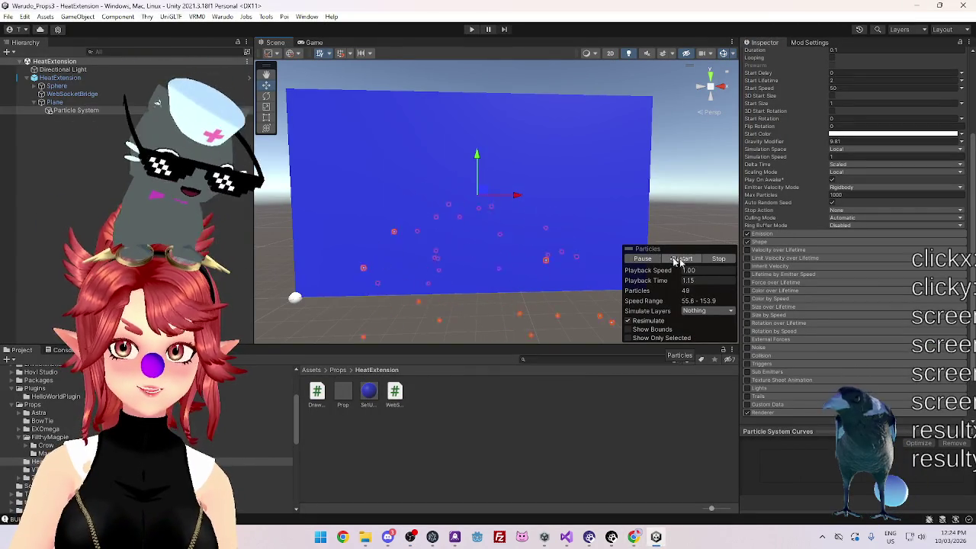
left_click(717, 260)
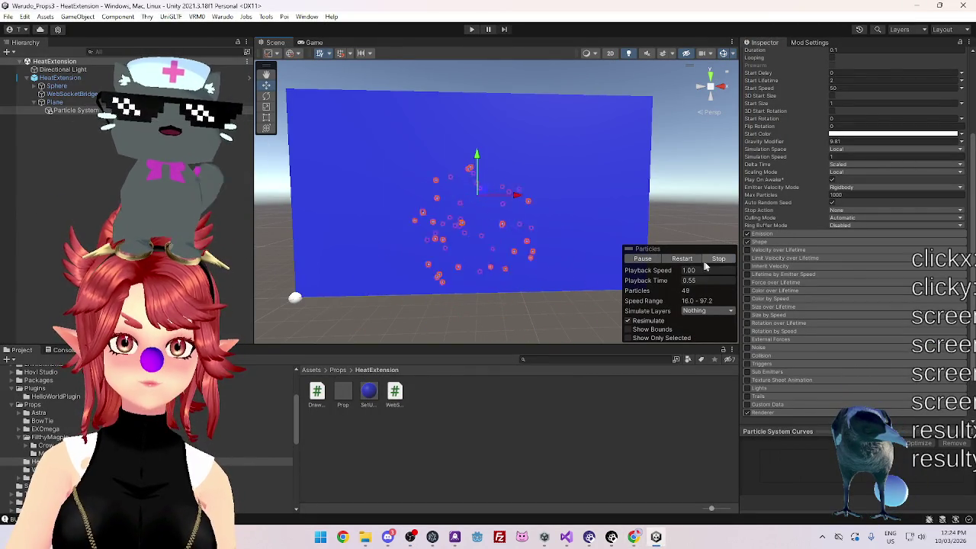
left_click(718, 260)
- Enable Color over Lifetime with the rainbow preset gradient
scroll(839, 175, "up", 3)
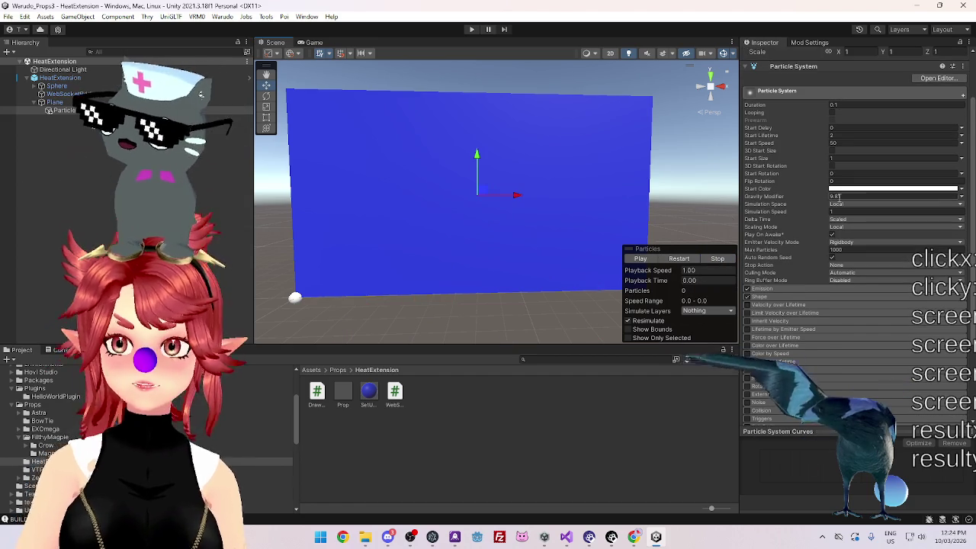
left_click(774, 347)
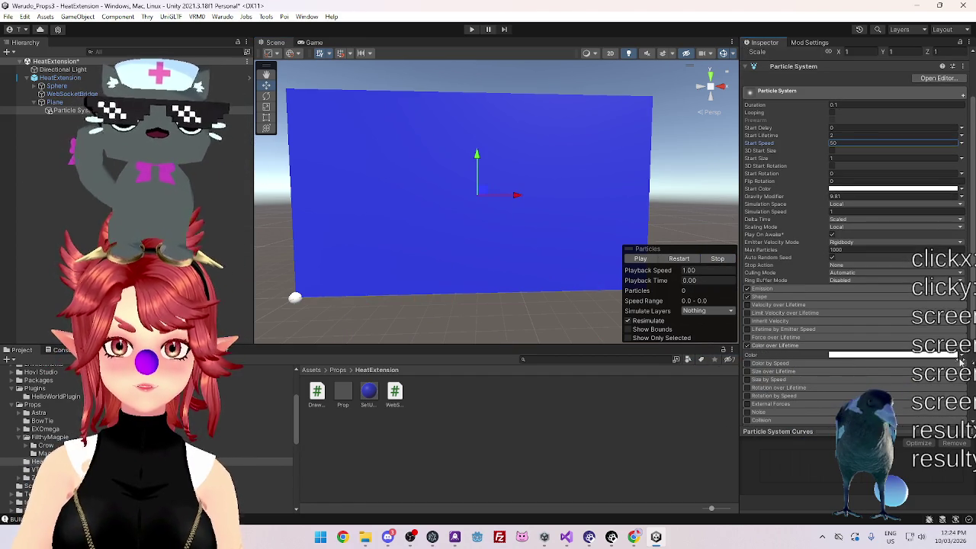
scroll(769, 286, "down", 1)
left_click(961, 329)
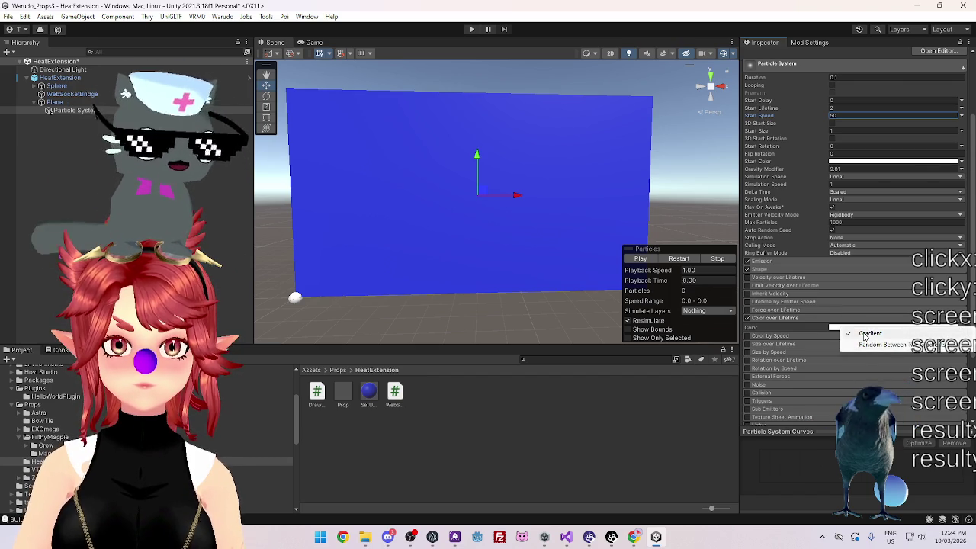
left_click(870, 333)
left_click(861, 328)
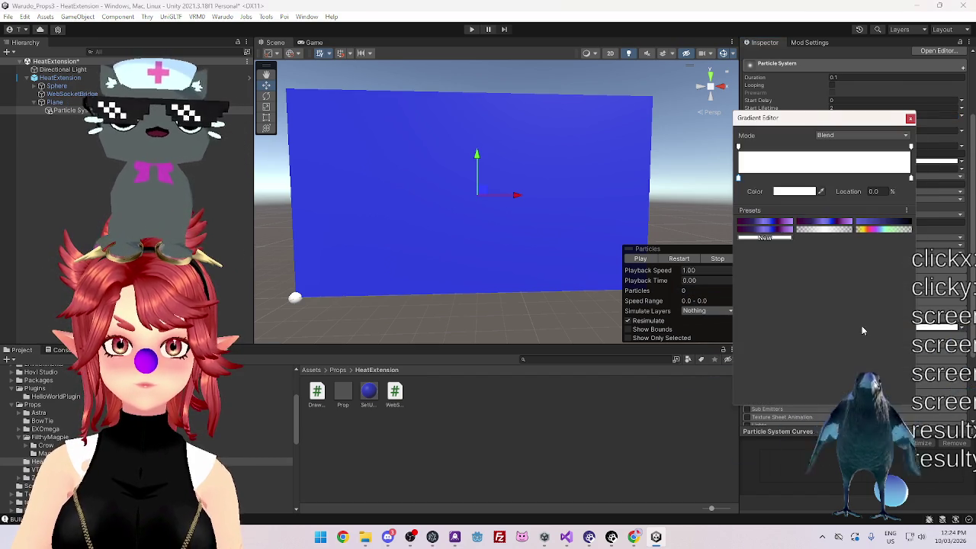
left_click(885, 228)
left_click(782, 13)
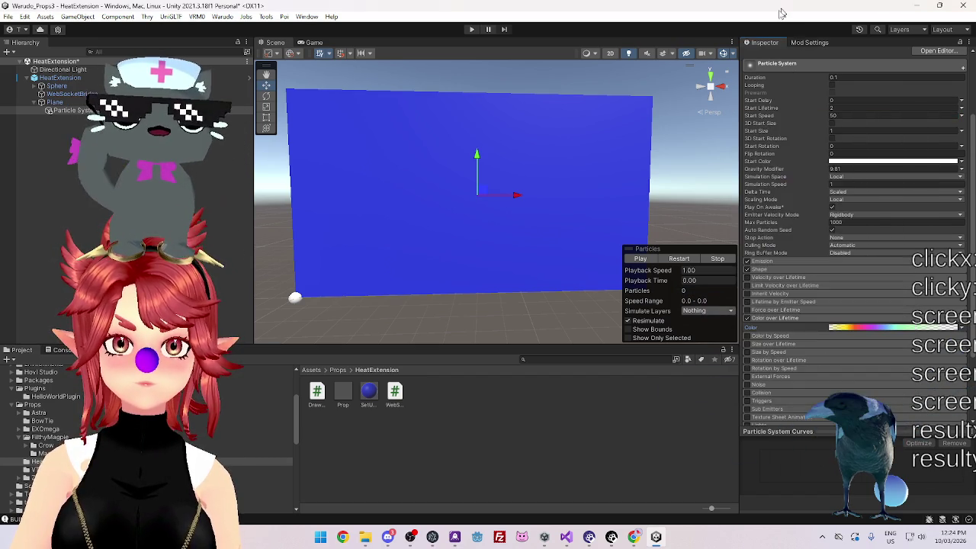
- Play and stop the particle preview several times to check the rainbow colours
left_click(640, 260)
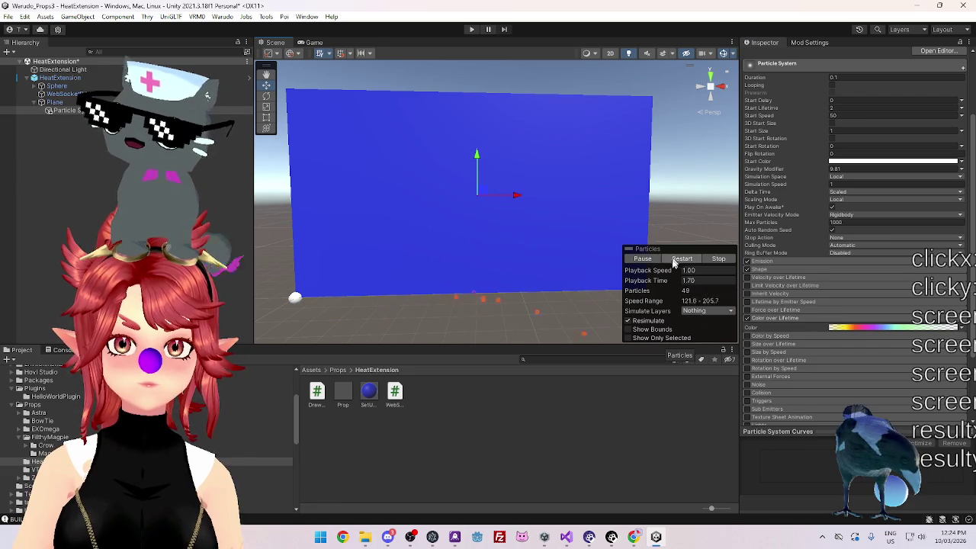
scroll(523, 226, "up", 3)
left_click(640, 260)
left_click(718, 258)
scroll(721, 278, "down", 3)
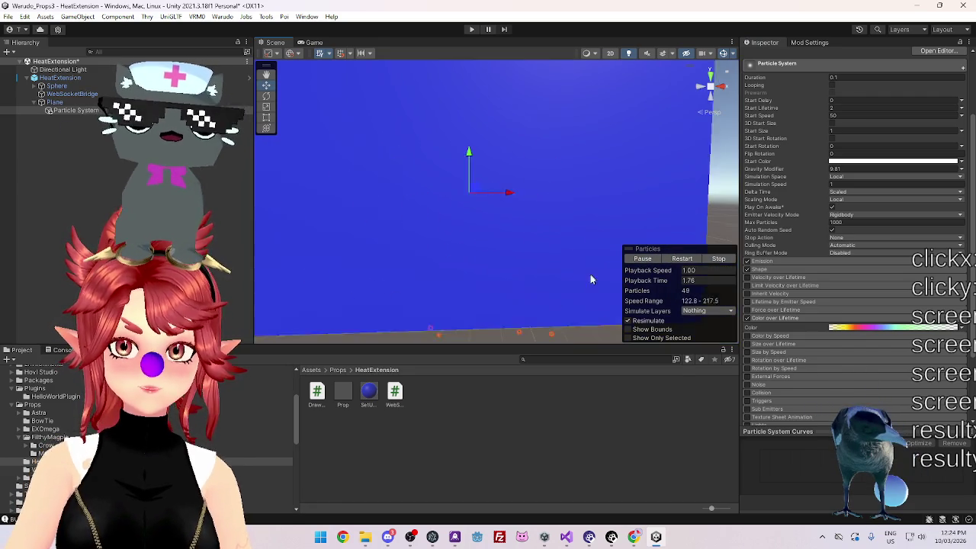
left_click(640, 259)
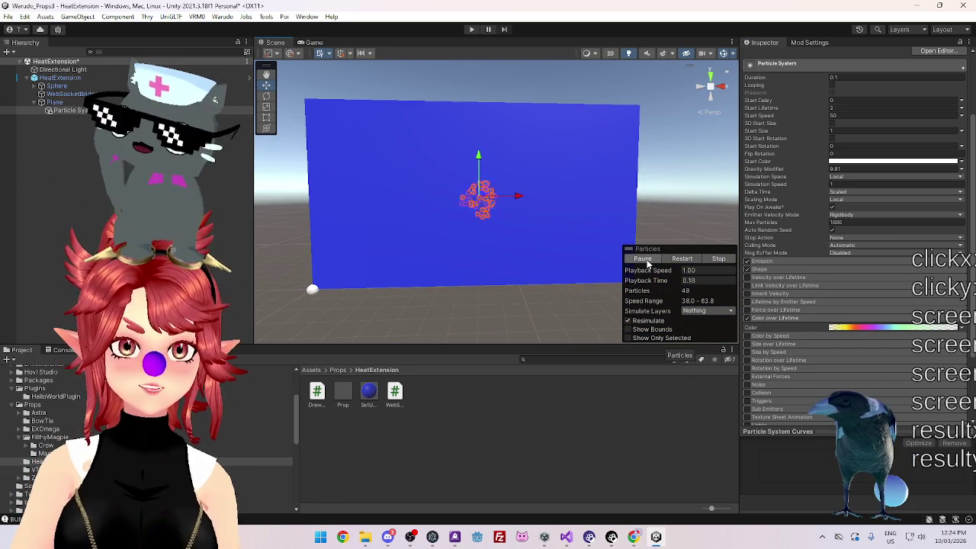
left_click(718, 259)
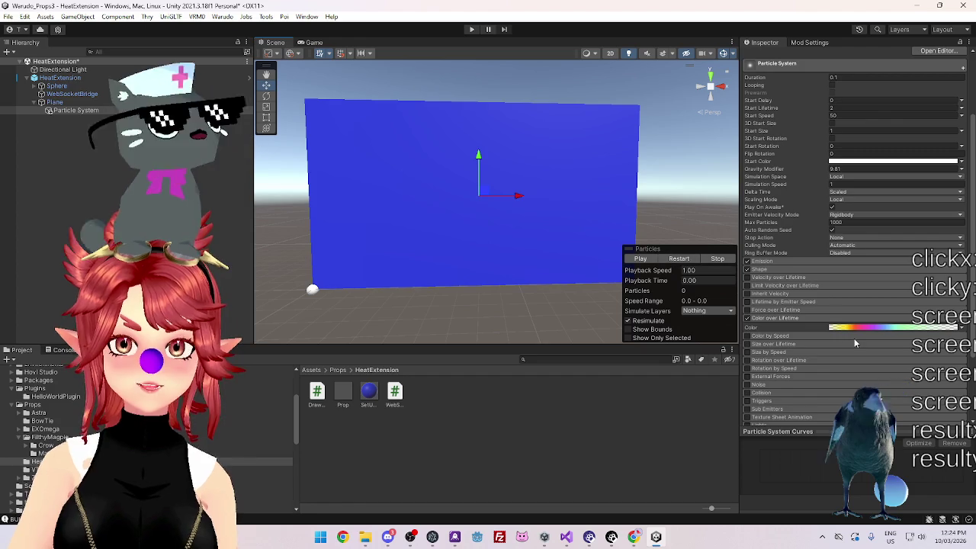
scroll(855, 343, "up", 3)
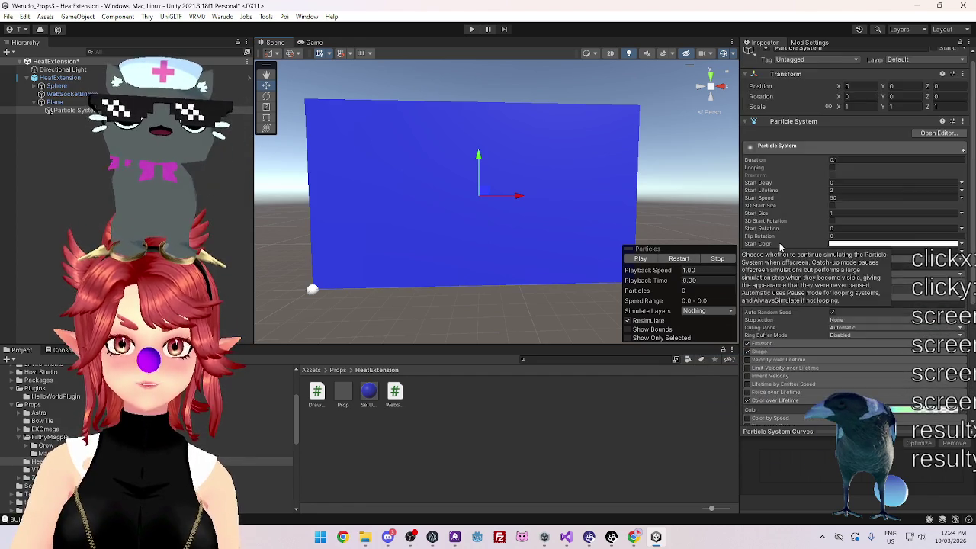
scroll(789, 274, "down", 5)
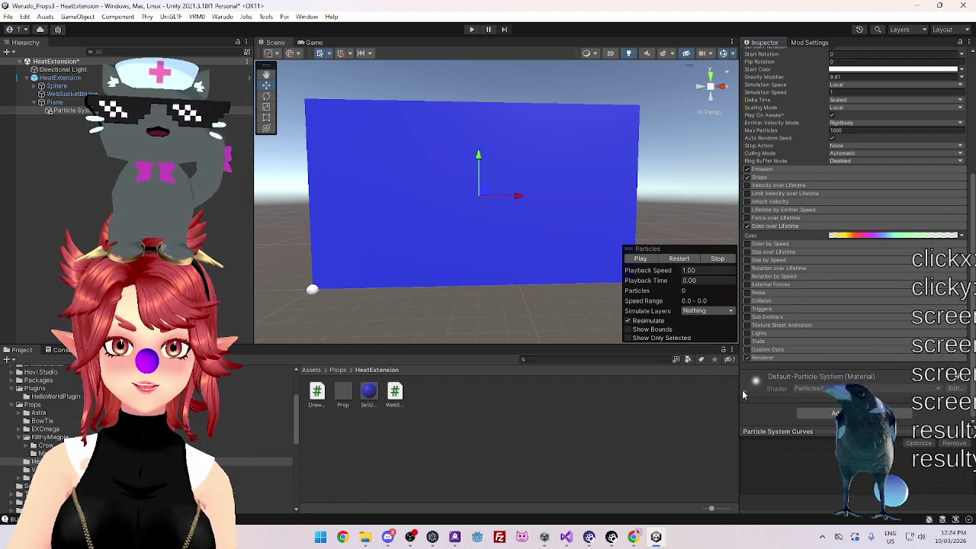
scroll(814, 343, "down", 2)
scroll(813, 343, "up", 6)
scroll(800, 308, "down", 5)
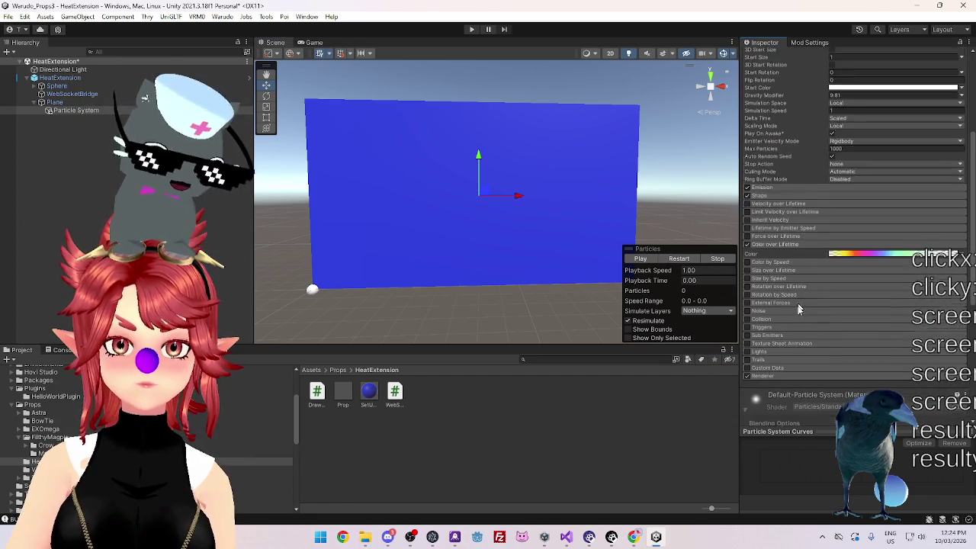
scroll(799, 309, "down", 4)
- Expand the Renderer module and inspect the particles' assigned material
left_click(771, 239)
scroll(839, 228, "down", 3)
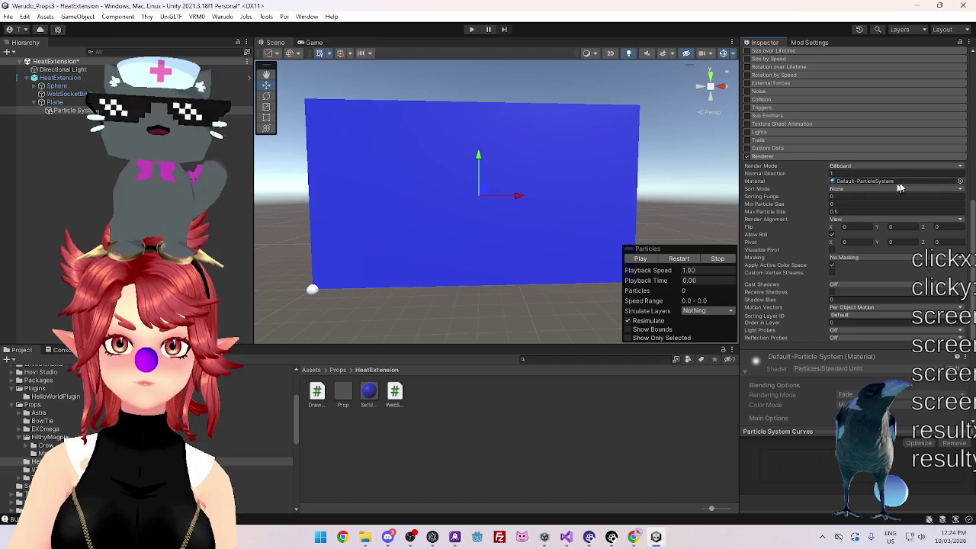
left_click(916, 180)
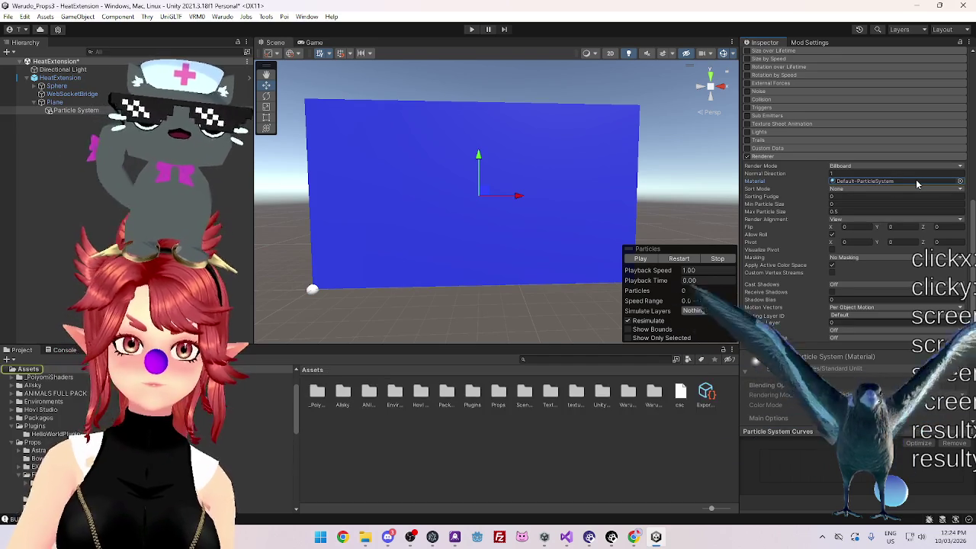
- Browse renderer materials but keep Default-ParticleSystem, then clear the selection
left_click(960, 182)
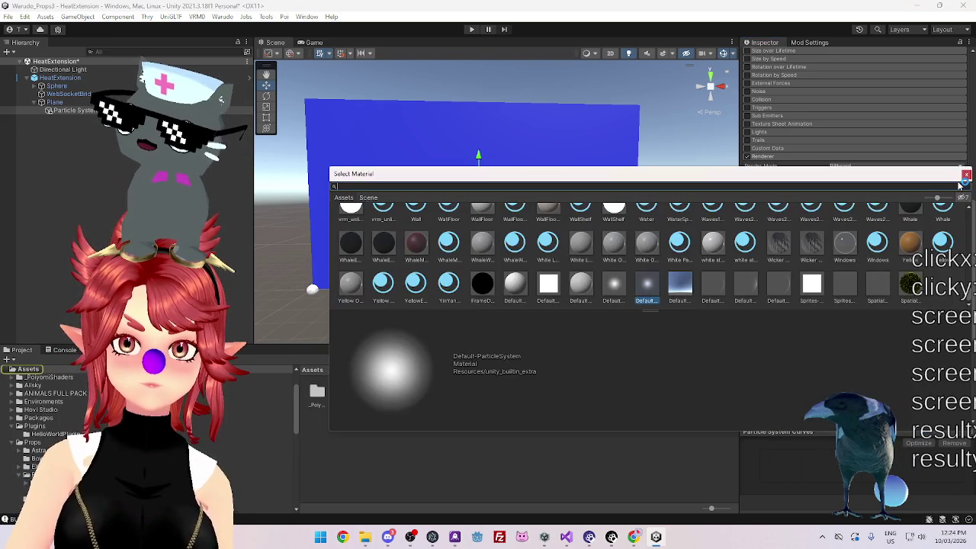
left_click(966, 175)
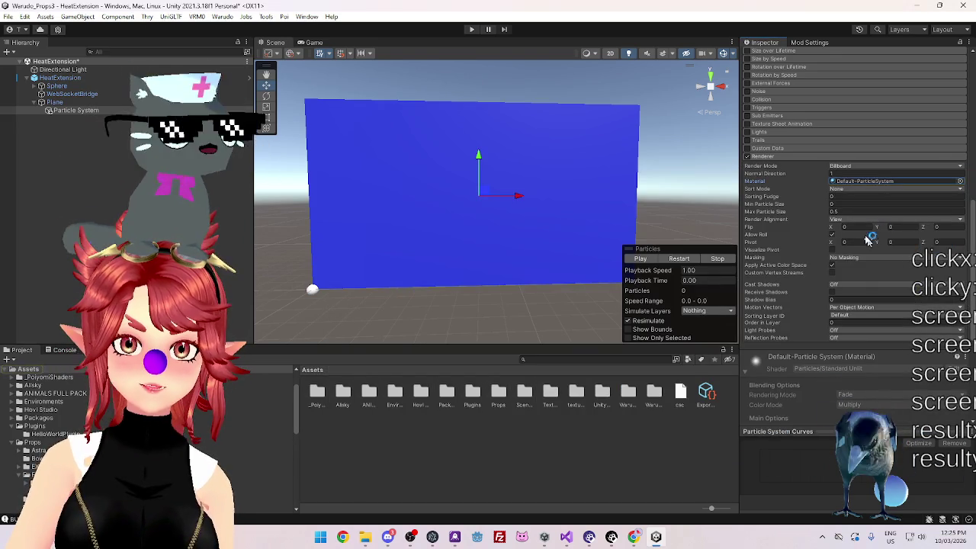
right_click(866, 182)
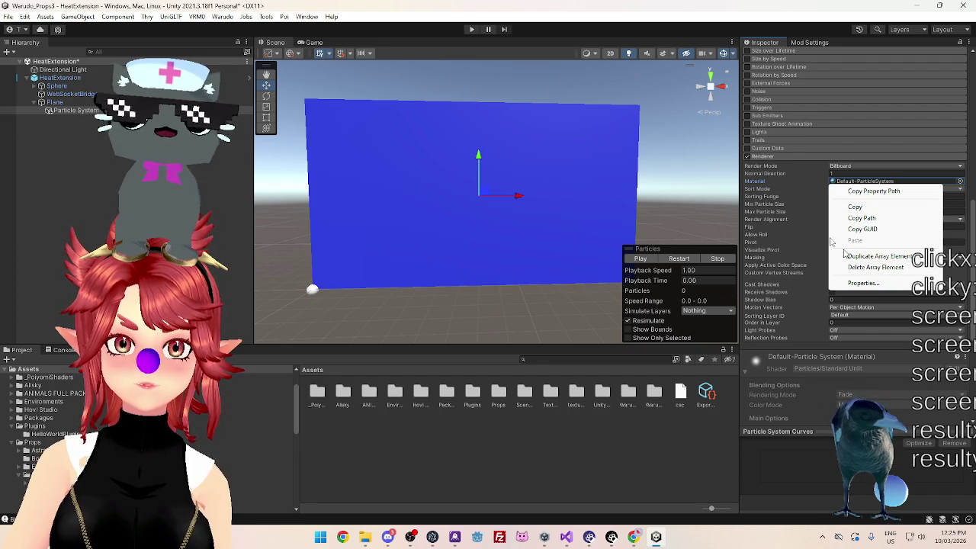
left_click(397, 473)
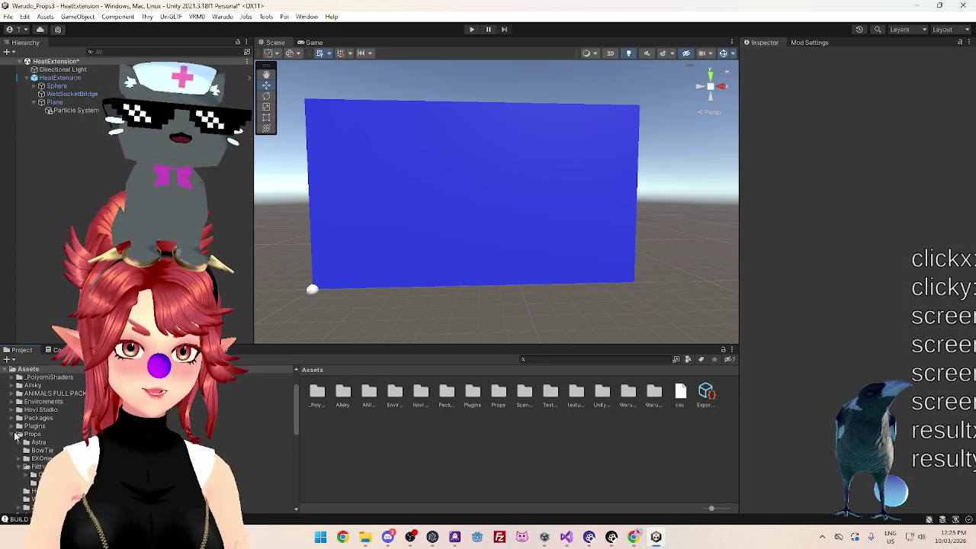
- Select Particle System, scroll its Inspector, and collapse then re-expand the Props folder
left_click(31, 434)
left_click(73, 110)
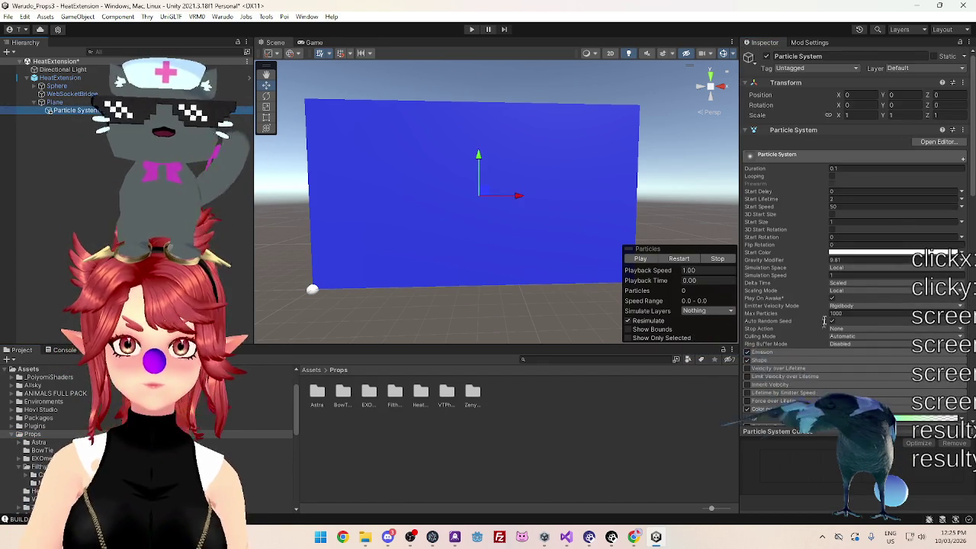
scroll(823, 320, "down", 10)
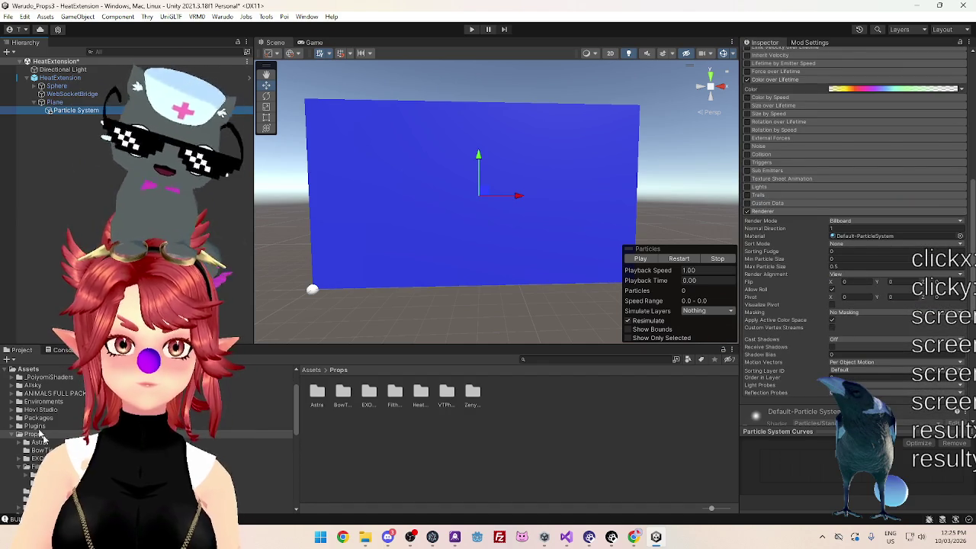
left_click(19, 434)
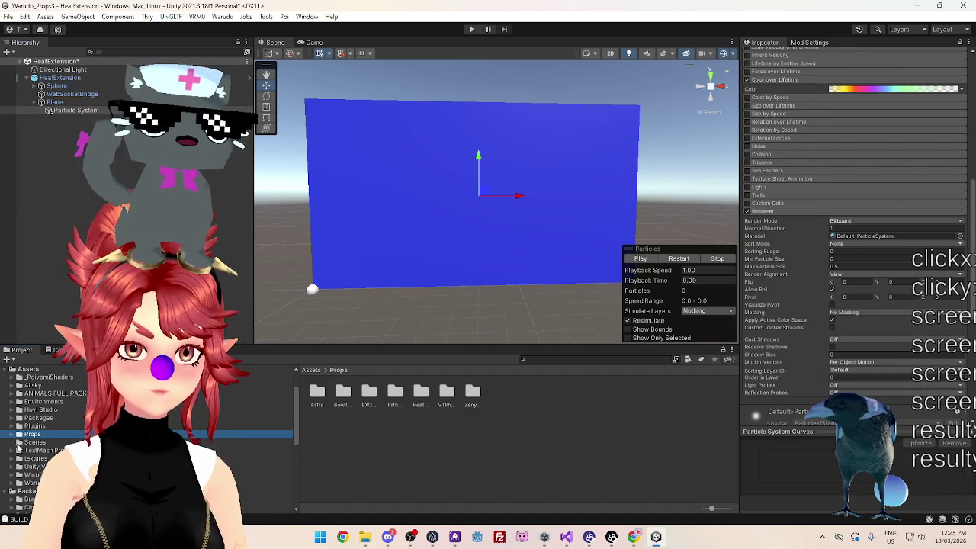
key("Right")
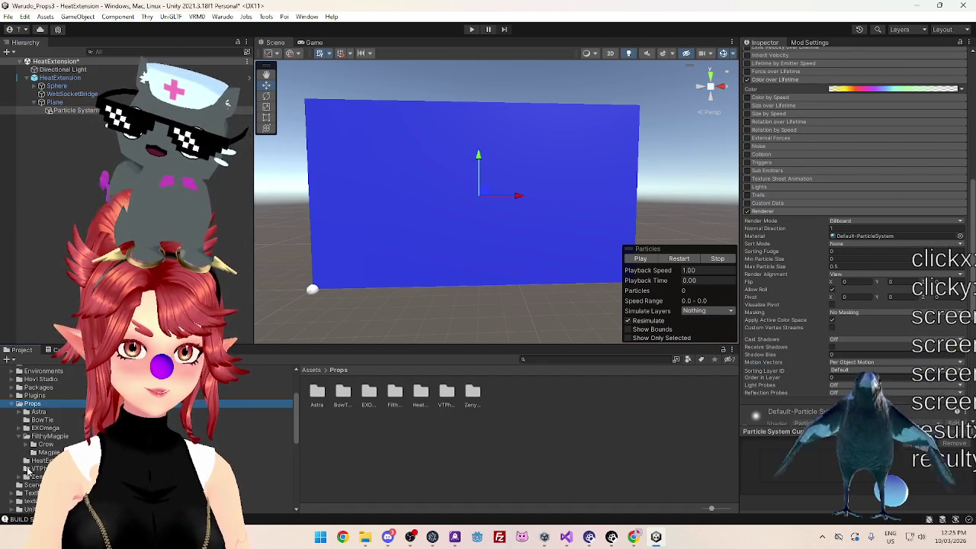
- Create a new material named Firework in the HeatExtension folder
left_click(34, 461)
right_click(480, 419)
mouse_move(526, 116)
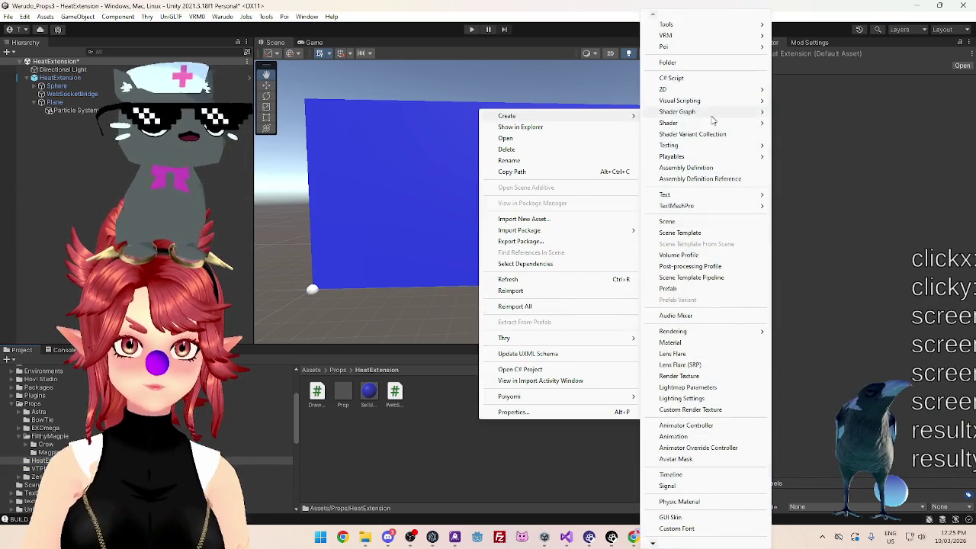
left_click(671, 343)
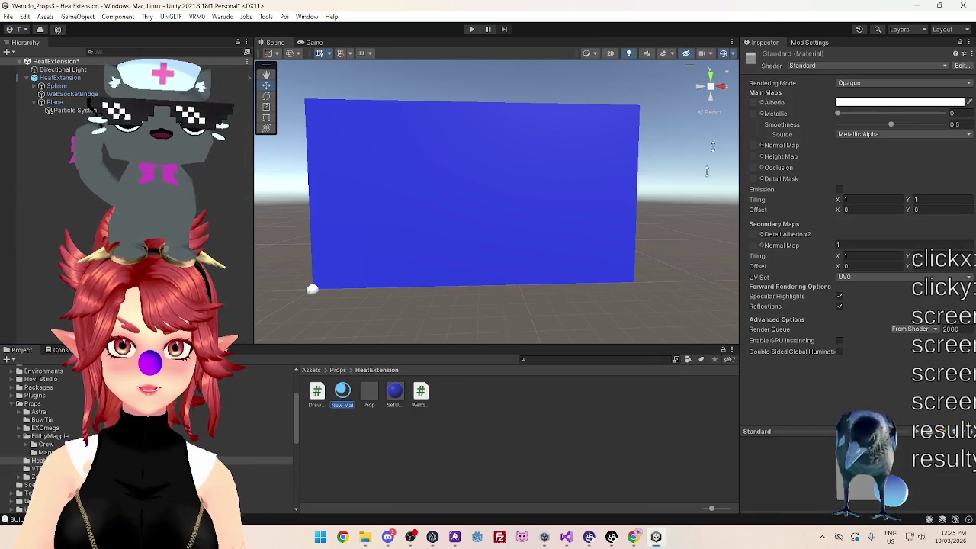
type("F")
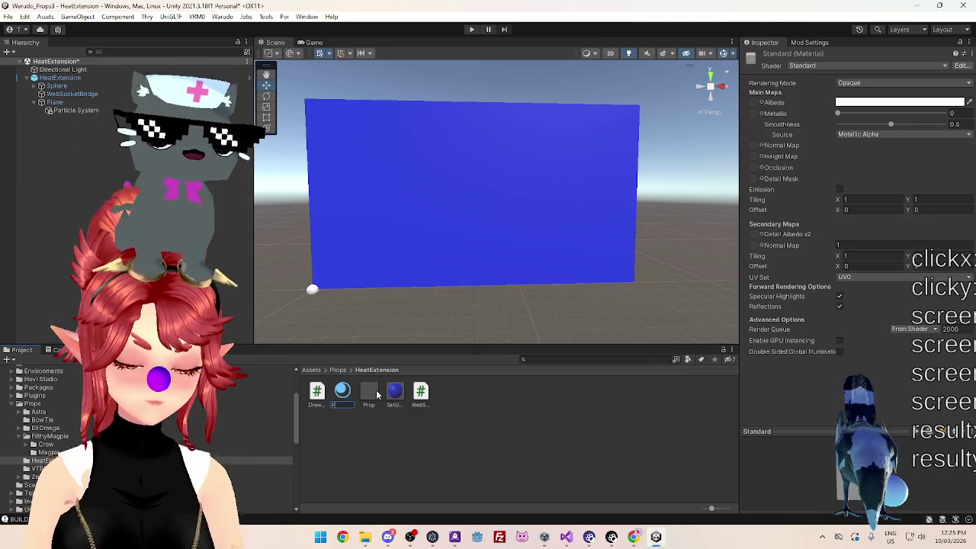
type("irework")
key("Return")
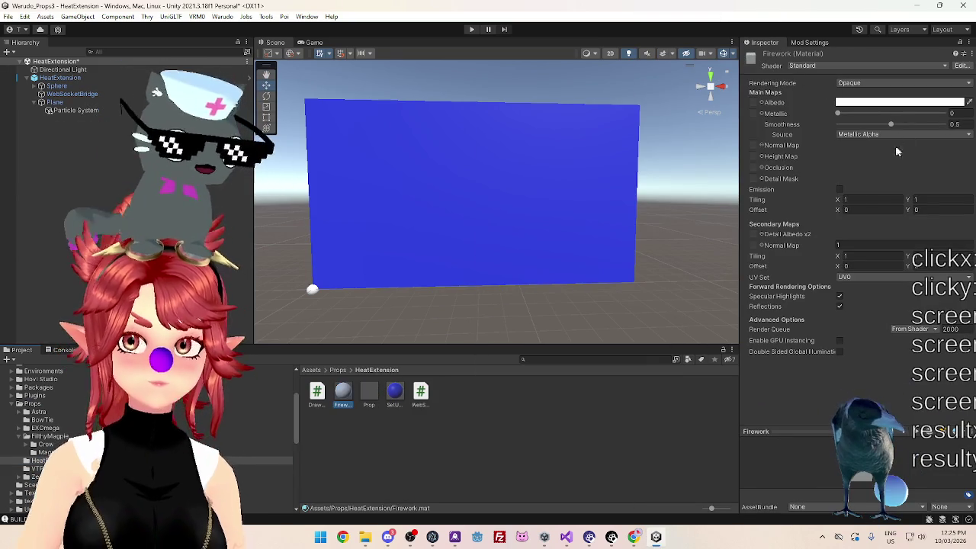
- Assign Firework as the Particle System Renderer's material and open its settings
mouse_move(342, 396)
left_mouse_down()
mouse_move(84, 174)
mouse_move(68, 112)
left_mouse_up()
scroll(814, 289, "down", 10)
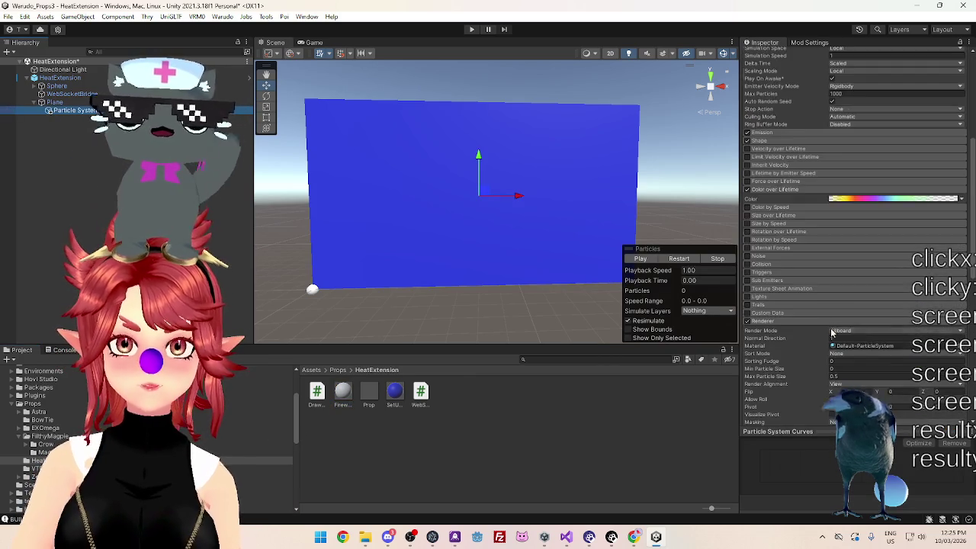
scroll(832, 334, "down", 5)
left_click_drag(857, 274, 856, 264)
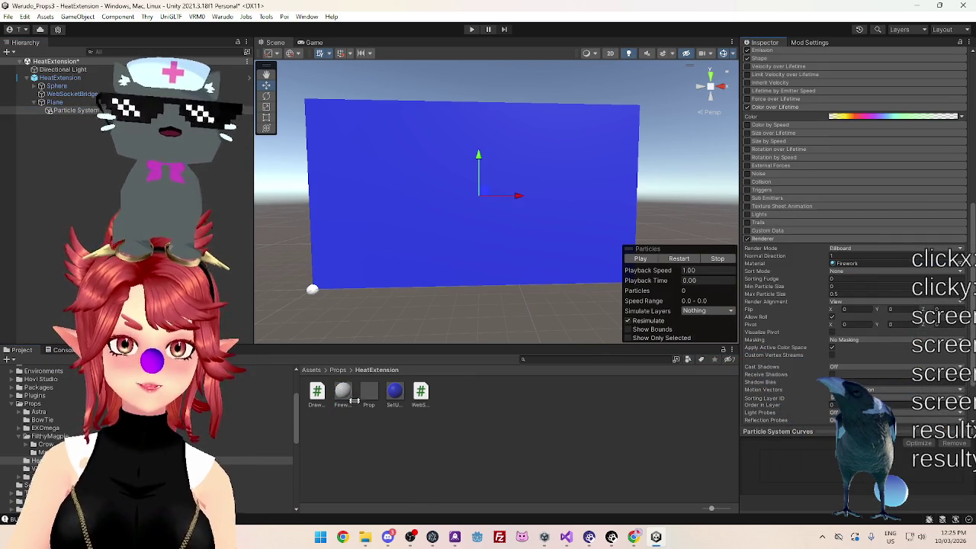
left_click(345, 395)
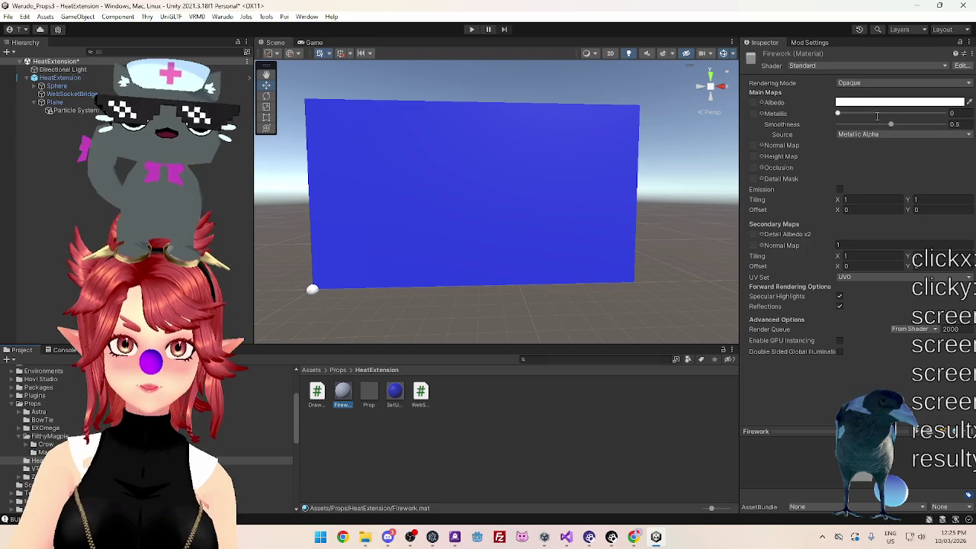
- Switch the Firework material's shader from Standard to .poiyomi > Poiyomi Toon
left_click(839, 66)
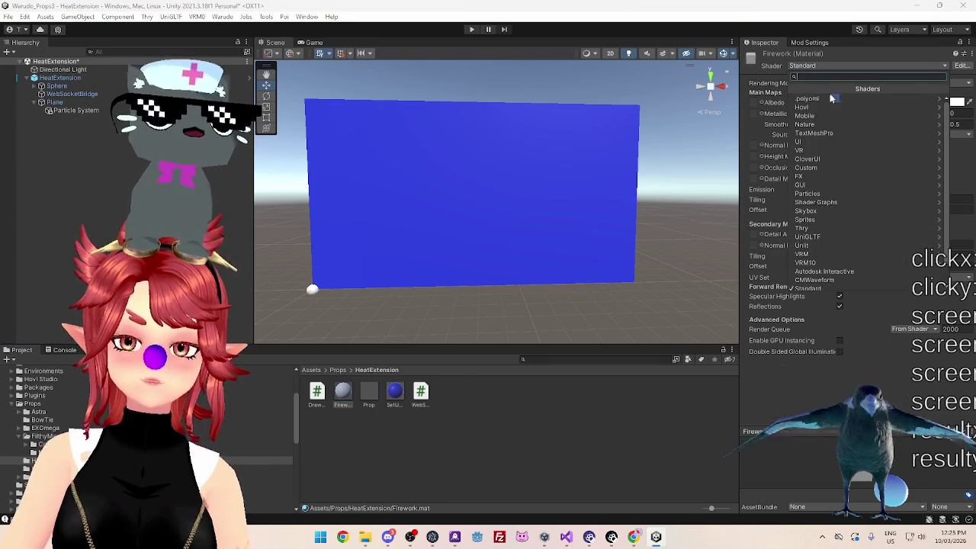
left_click(829, 97)
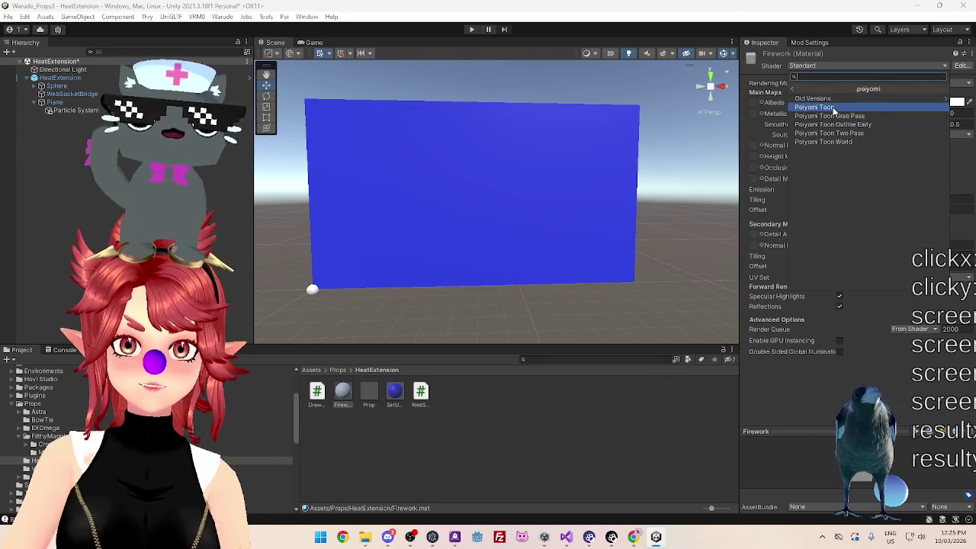
left_click(793, 69)
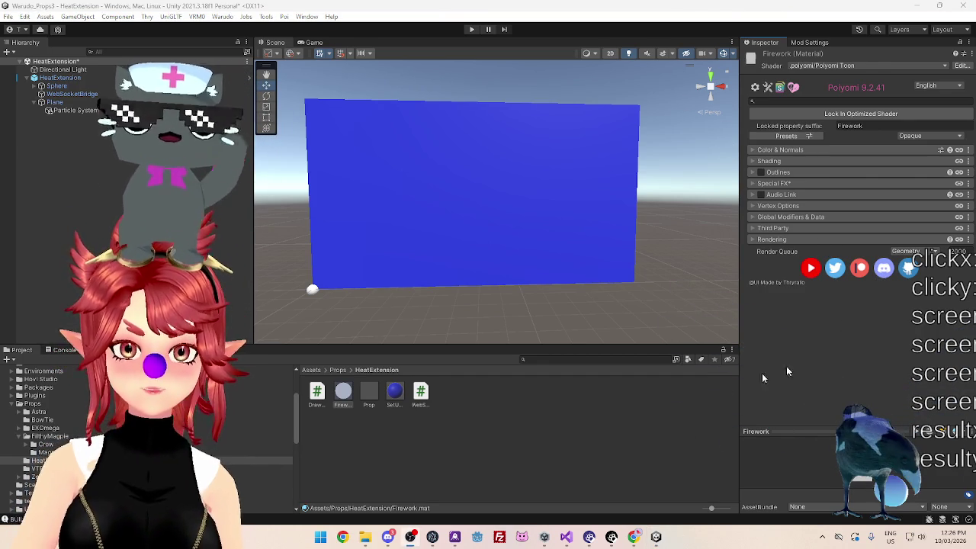
left_click(343, 393)
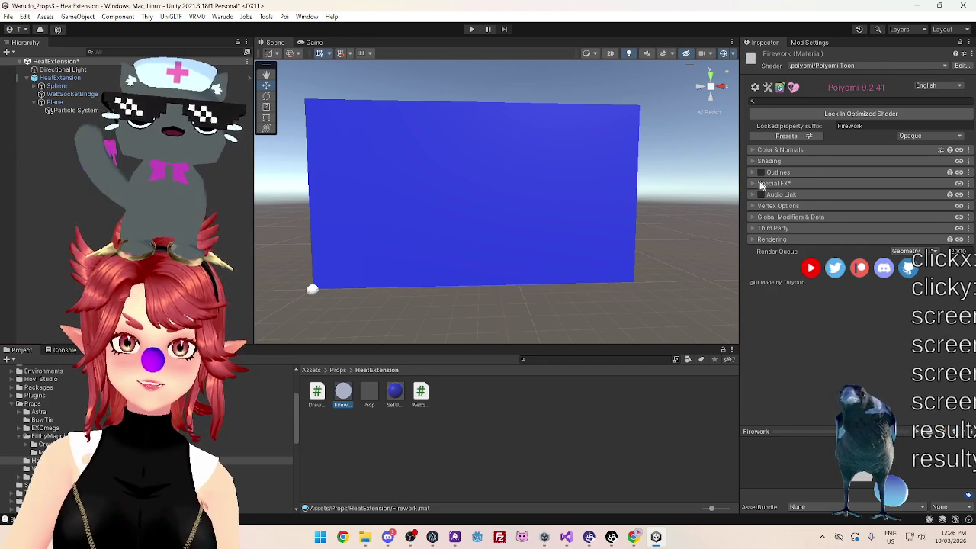
- In Special FX, enable Emission 0 and set its emission colour to pink
left_click(755, 184)
left_click(769, 243)
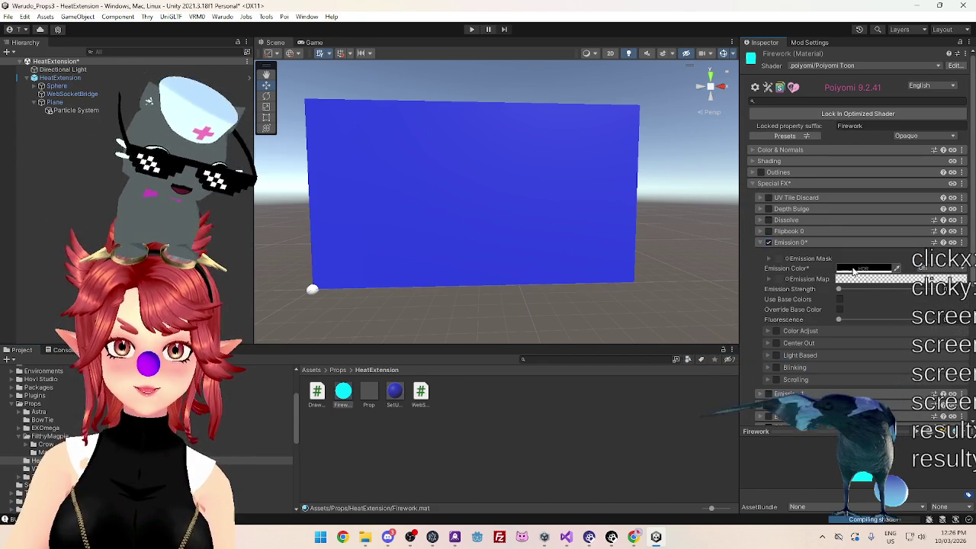
left_click(854, 269)
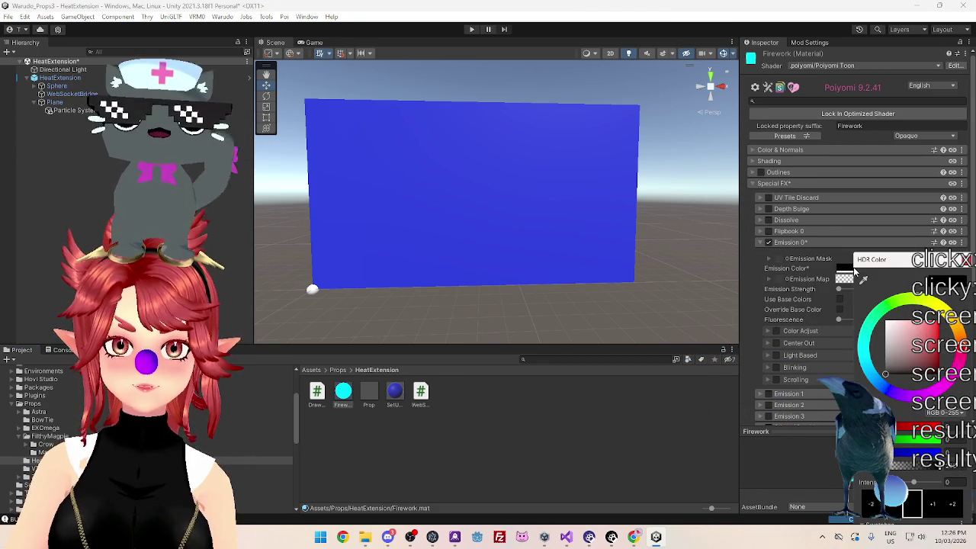
left_click(970, 356)
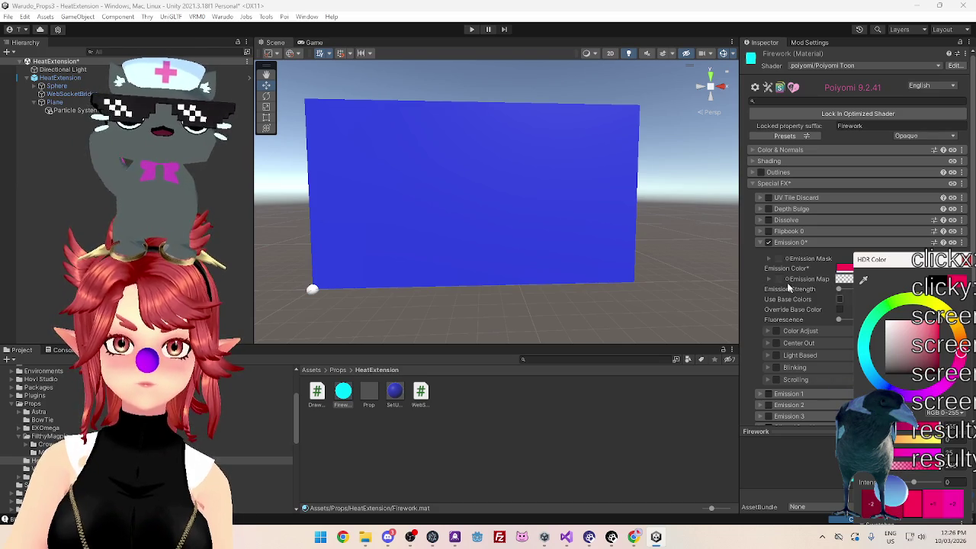
left_click(836, 305)
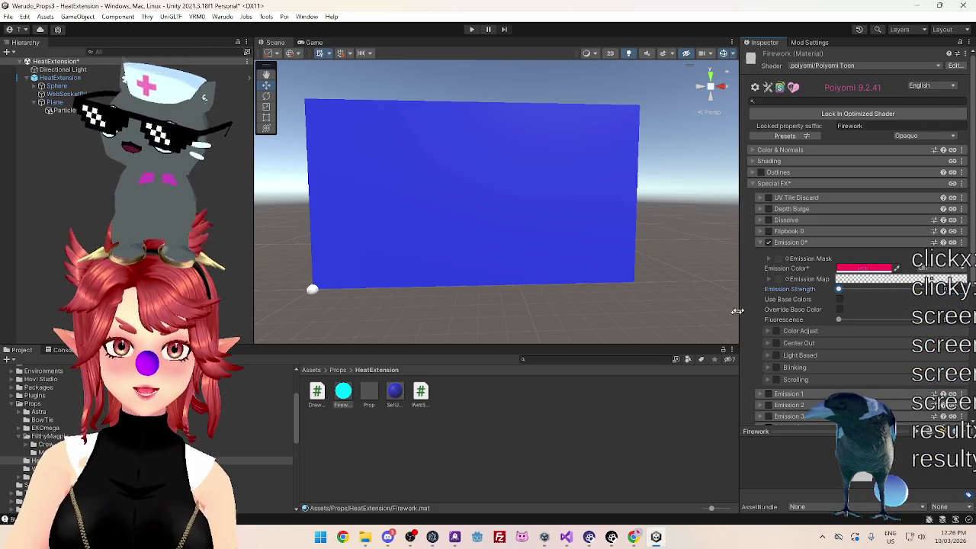
- Select the Particle System again to return to its settings
scroll(750, 310, "down", 1)
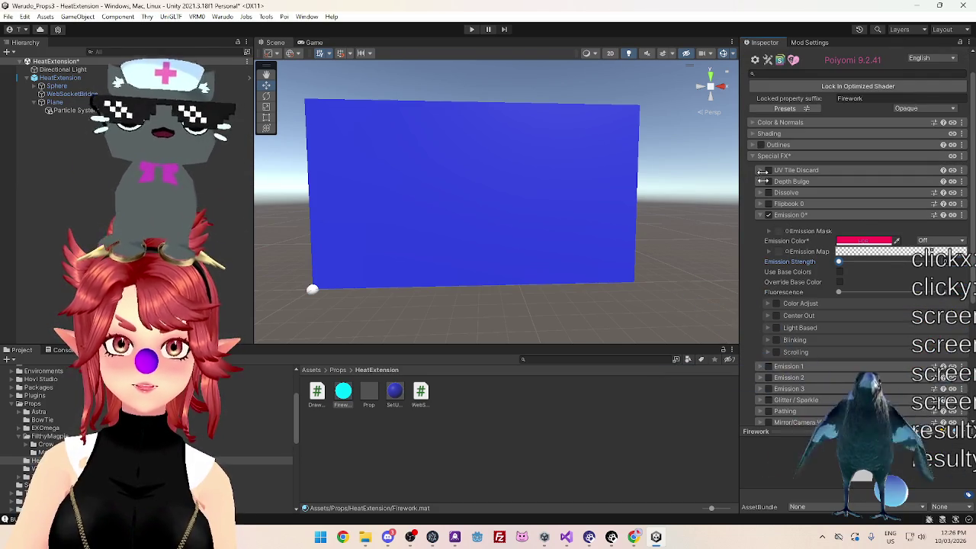
scroll(763, 100, "up", 1)
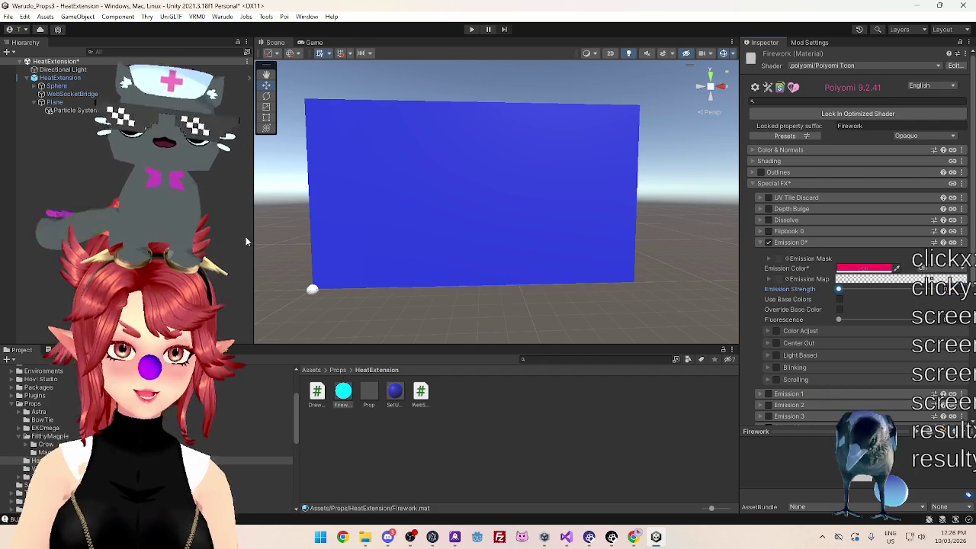
left_click(65, 110)
scroll(839, 229, "down", 1)
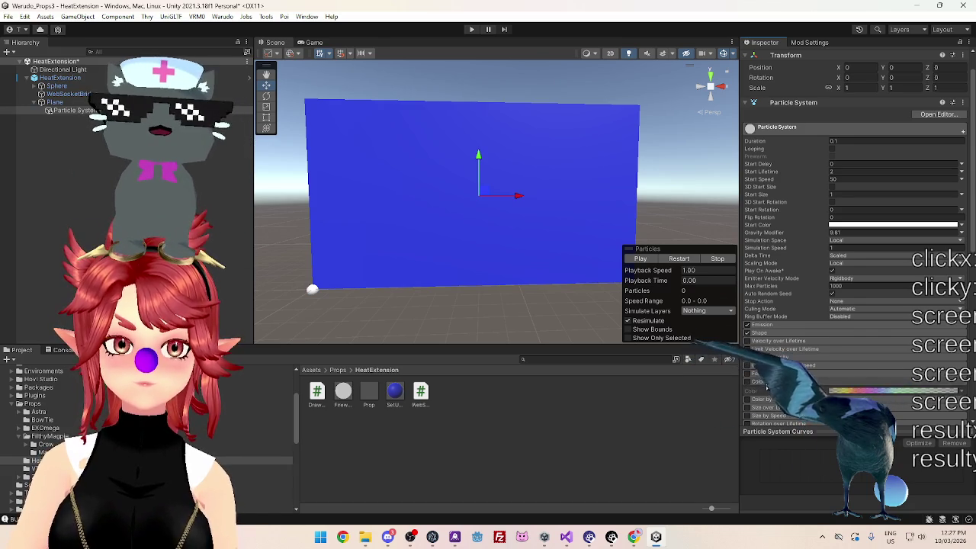
- Preview the red spark burst with Play, Restart and Stop in the Particles overlay
scroll(816, 305, "down", 5)
scroll(820, 316, "down", 1)
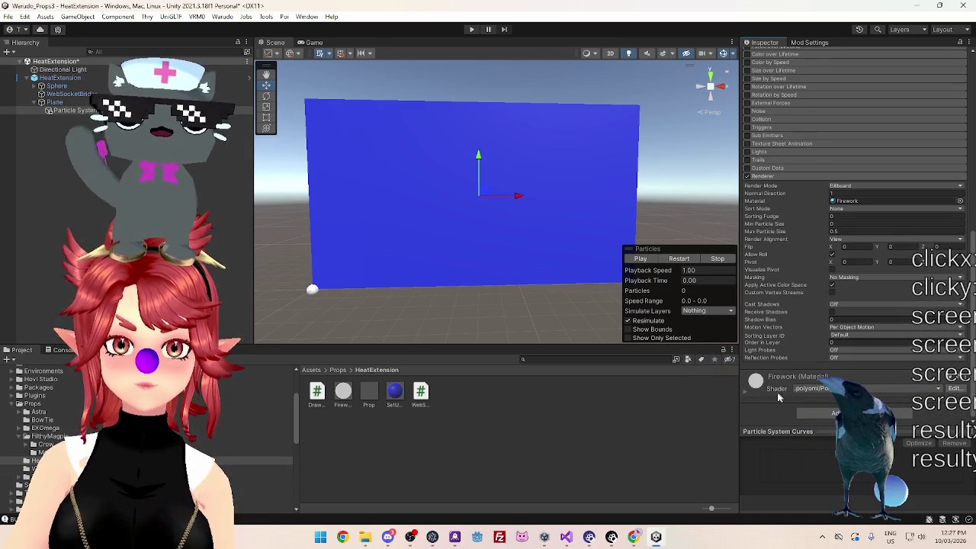
scroll(807, 359, "down", 1)
scroll(808, 354, "down", 6)
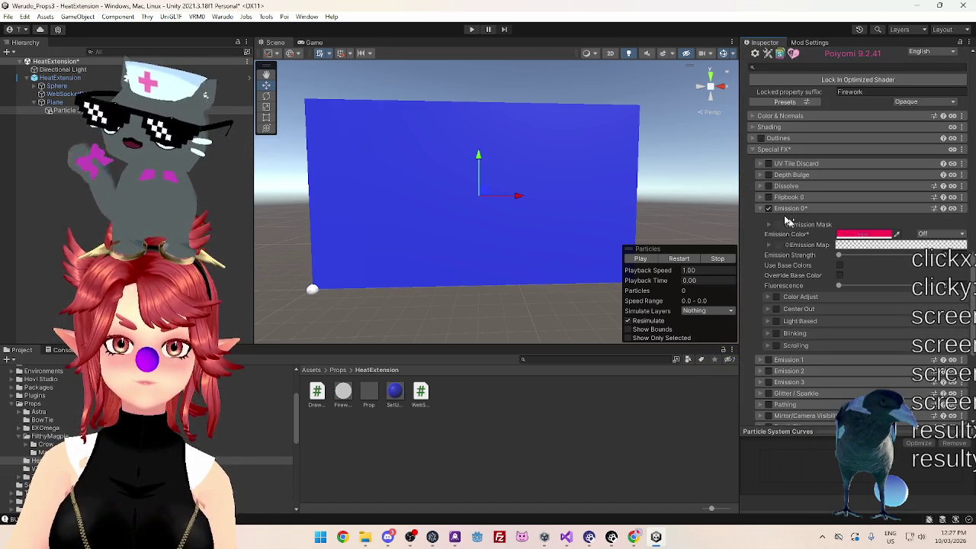
left_click(643, 259)
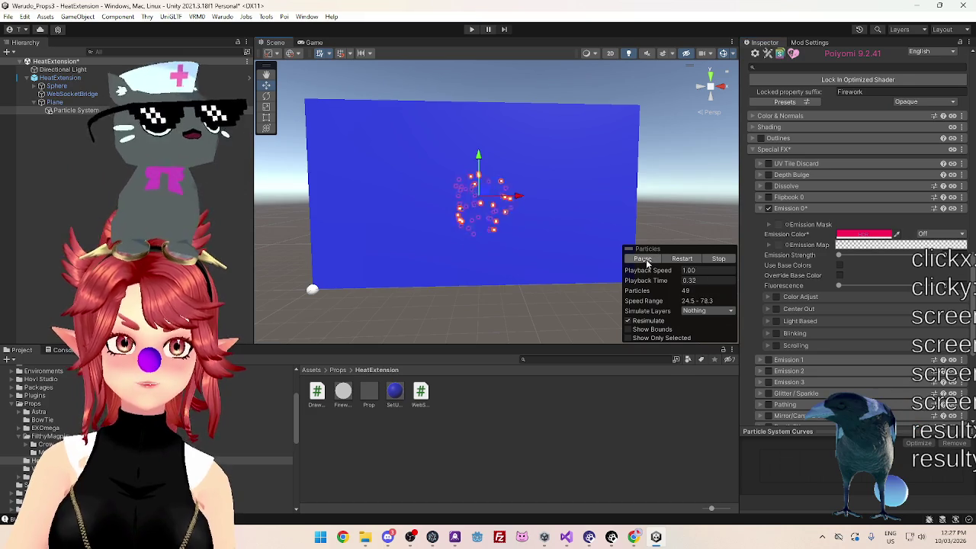
left_click(683, 259)
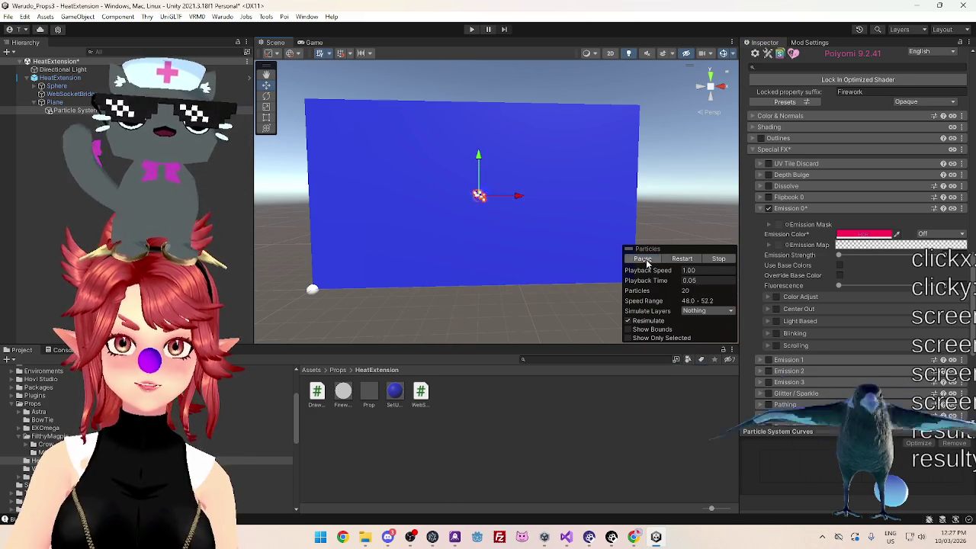
left_click(709, 259)
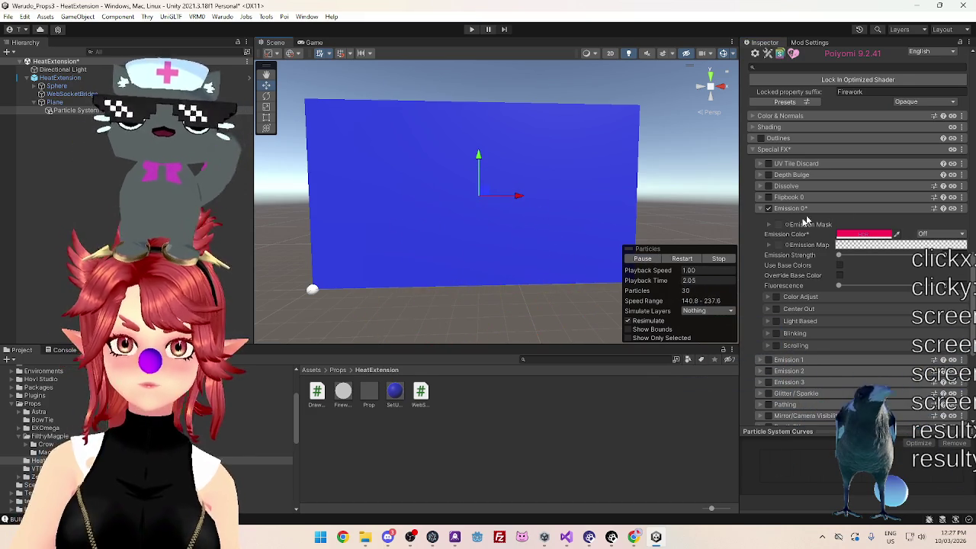
- Raise the Firework material's Emission Strength slightly so it renders pink
left_click_drag(839, 255, 848, 257)
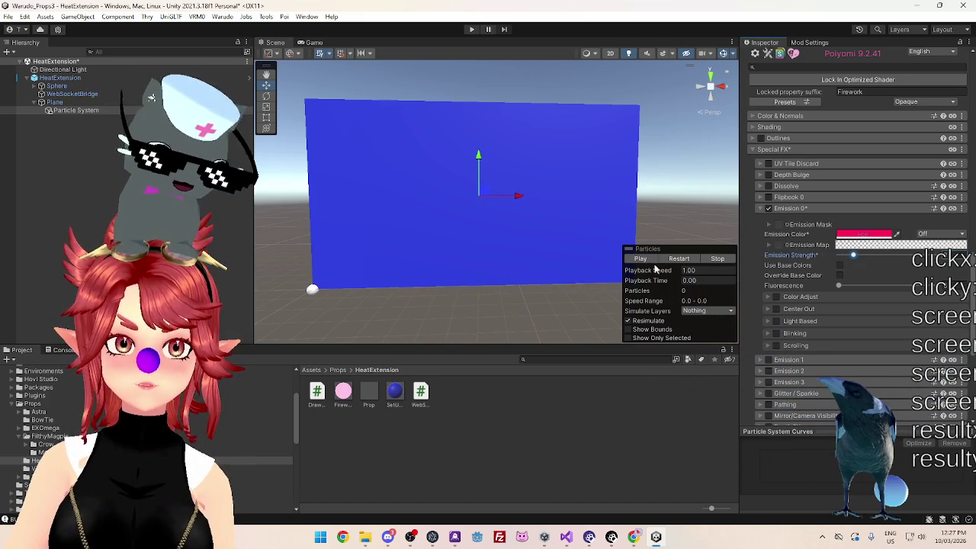
scroll(906, 281, "up", 5)
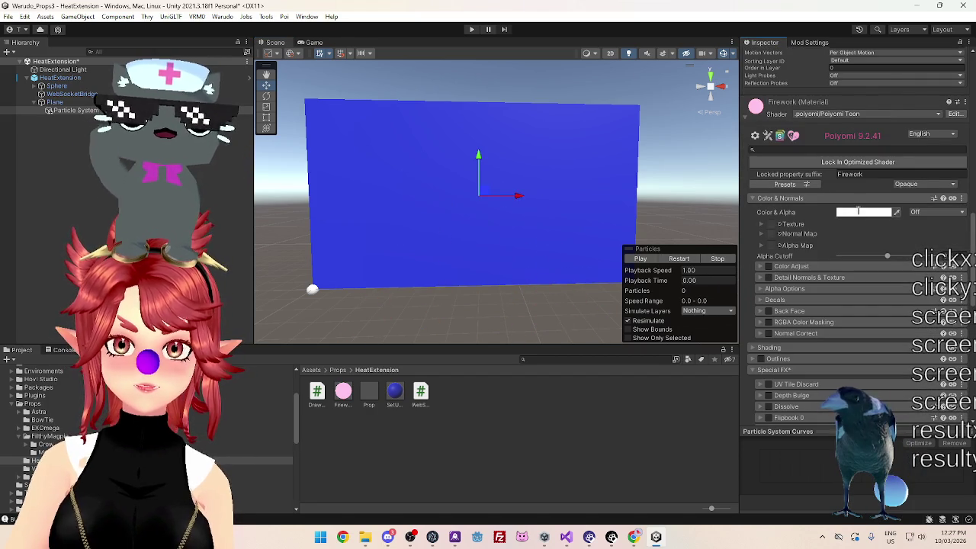
scroll(809, 191, "up", 10)
scroll(825, 186, "up", 5)
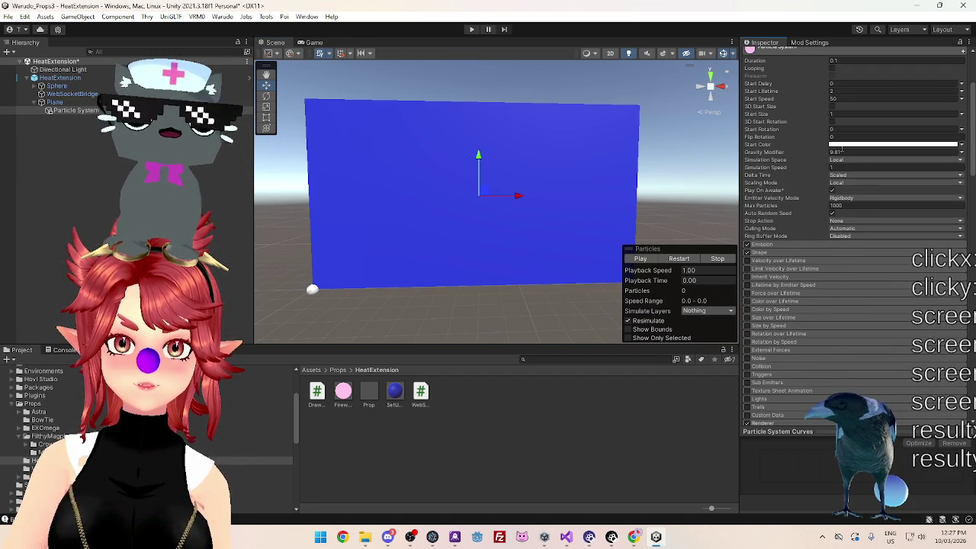
- Check the particles' start colour, then make Emission 0 override the base colour
left_click(841, 145)
left_click(812, 173)
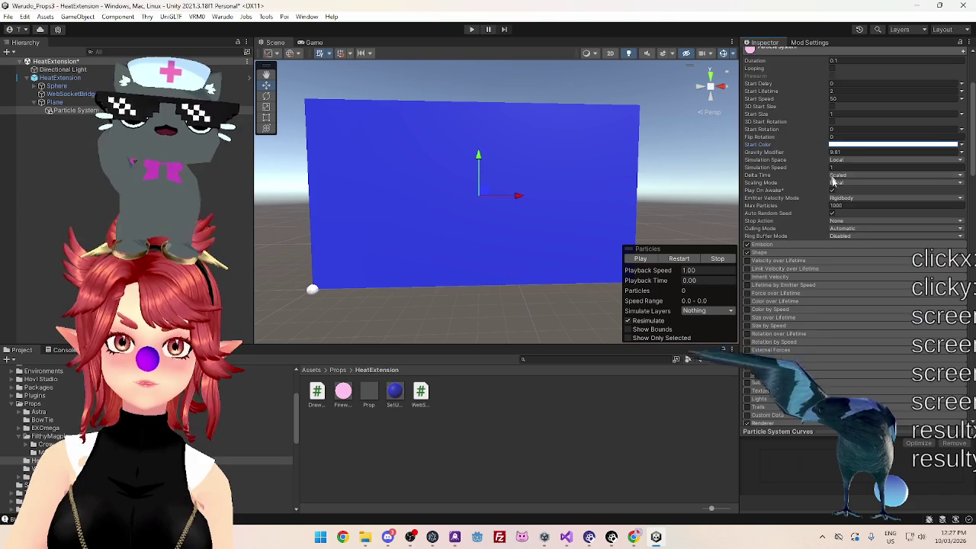
scroll(808, 213, "down", 10)
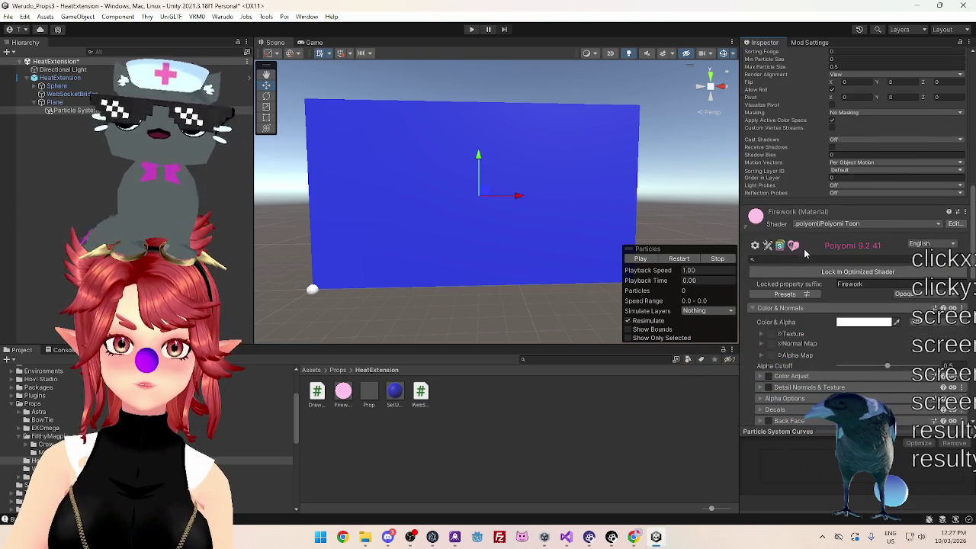
scroll(805, 254, "down", 5)
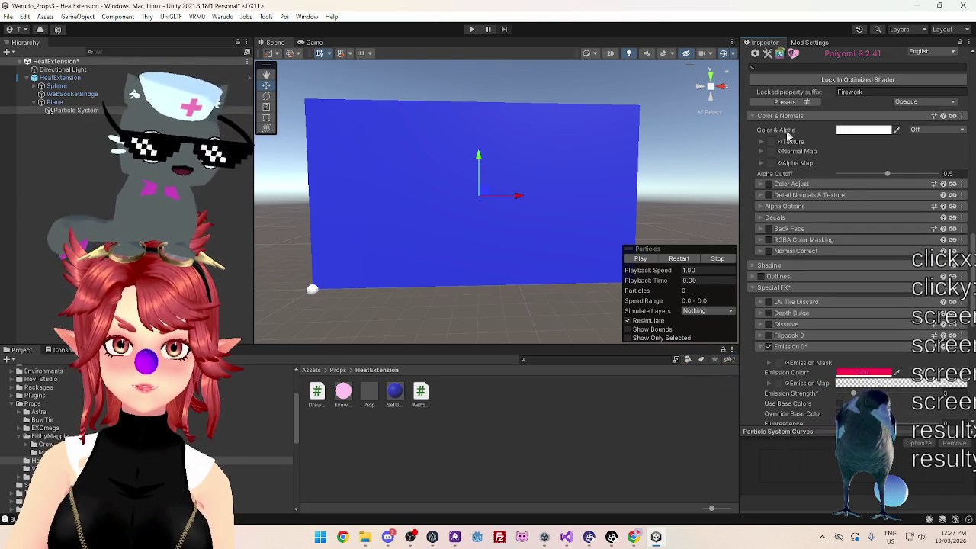
scroll(815, 251, "down", 3)
scroll(807, 309, "down", 1)
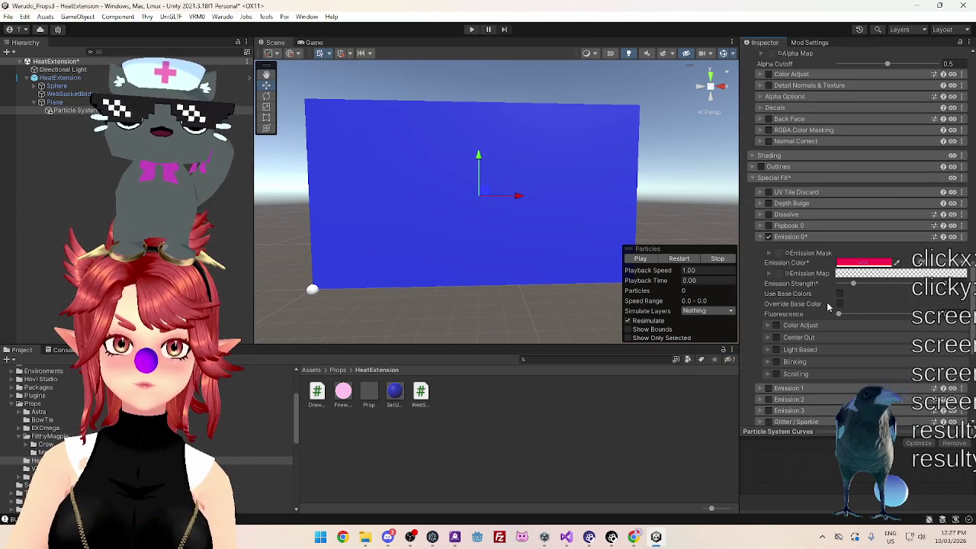
left_click(839, 303)
- Preview the particles and enable Color Adjust on the emission
left_click(639, 259)
left_click(839, 303)
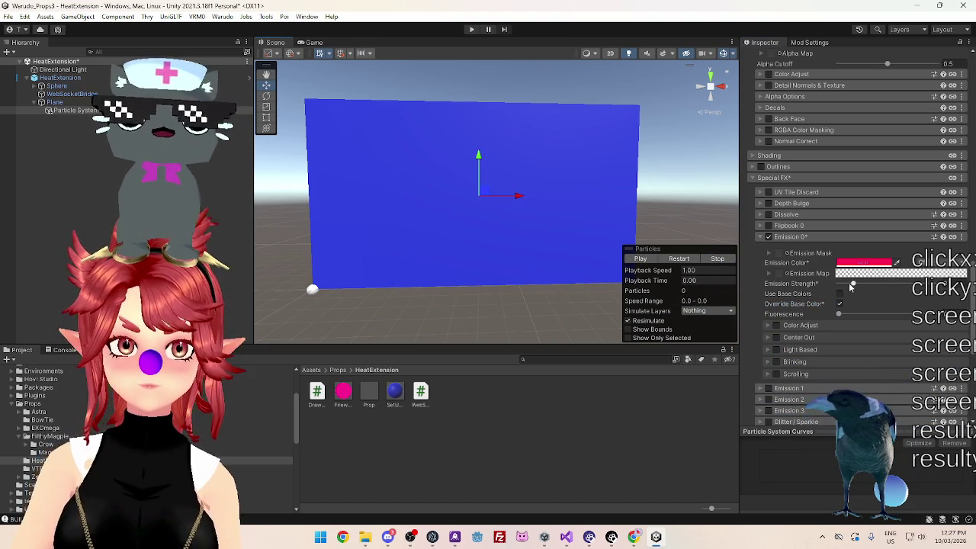
left_click(776, 326)
scroll(824, 381, "down", 1)
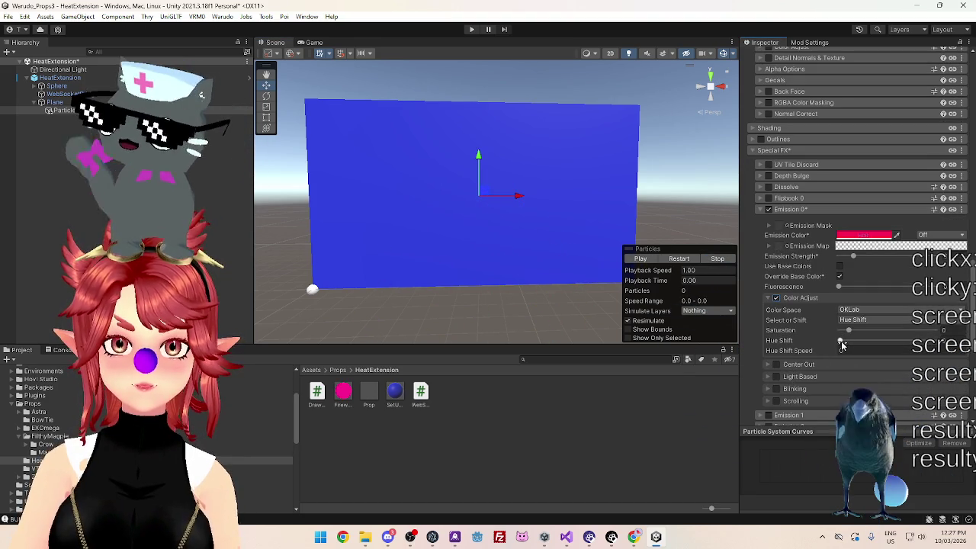
- Lower Saturation to 1.82 and enter 1 for the hue shift, previewing the particles
left_click(645, 259)
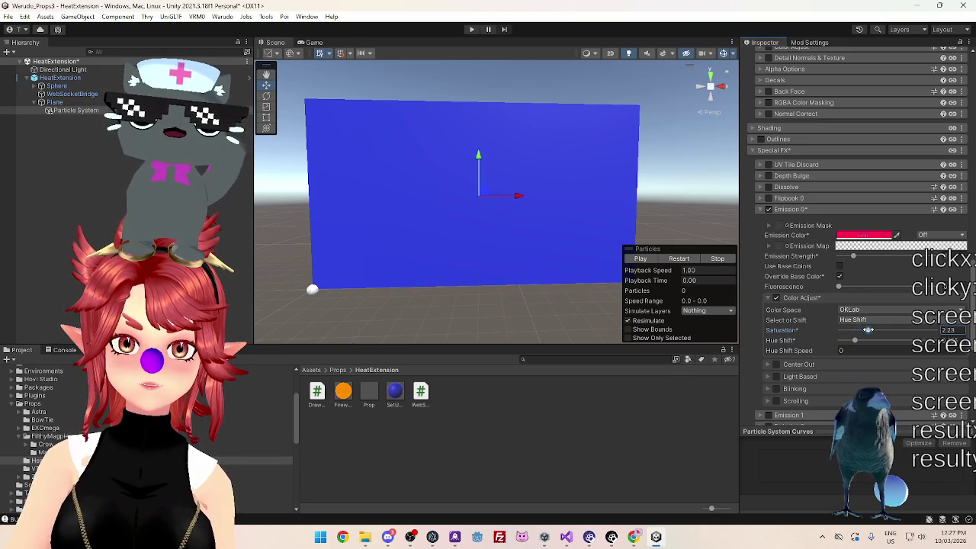
left_click_drag(869, 330, 864, 330)
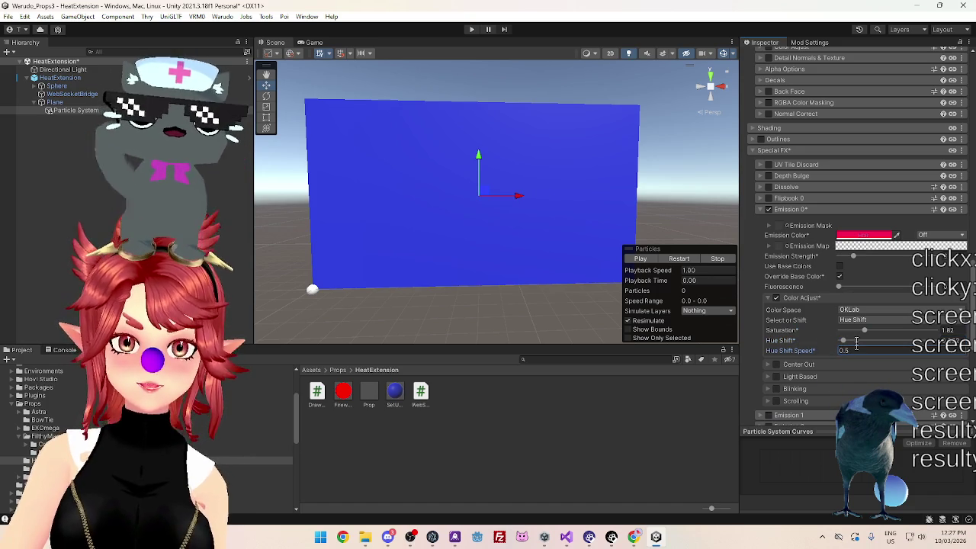
left_click(643, 259)
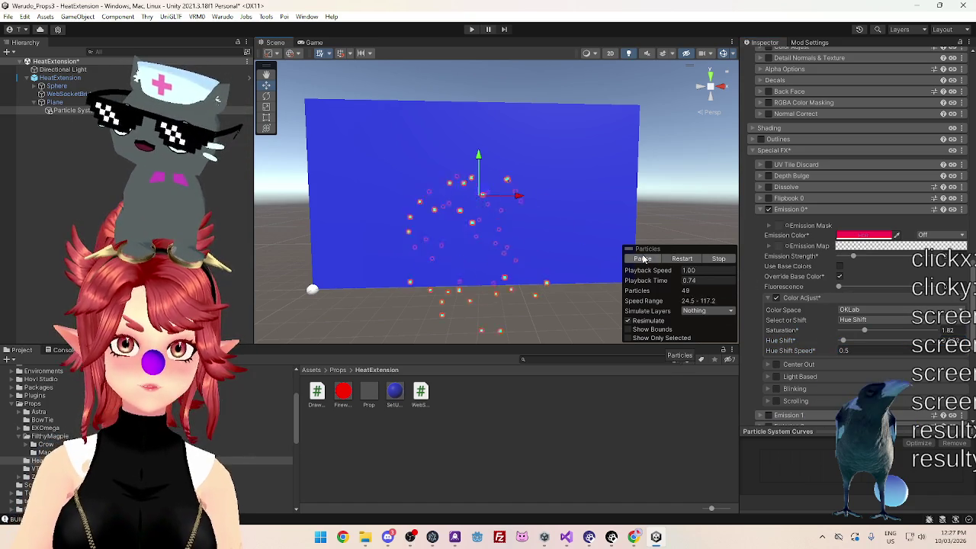
left_click(847, 351)
type("1")
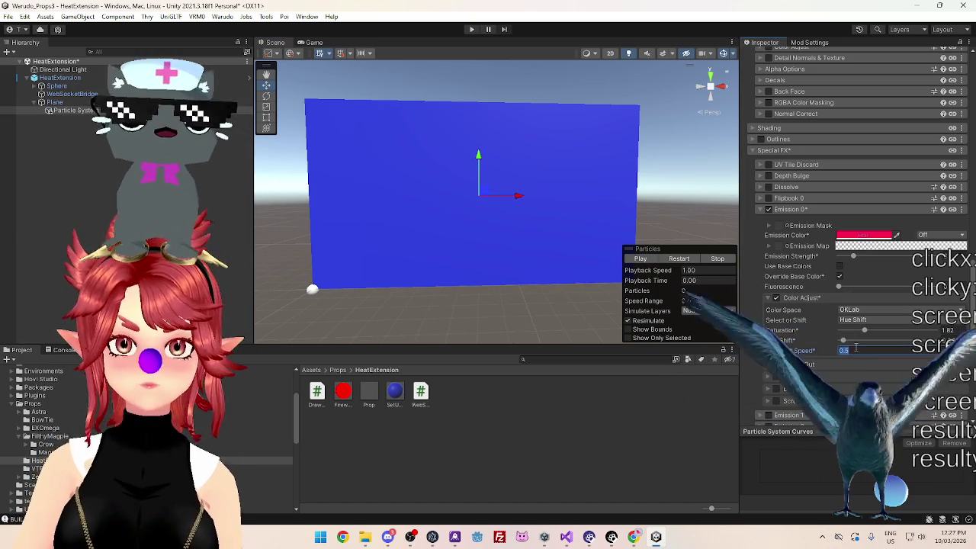
- Try several Hue Shift Speed values, including 10, settling on 4 while replaying the particles
left_click(647, 260)
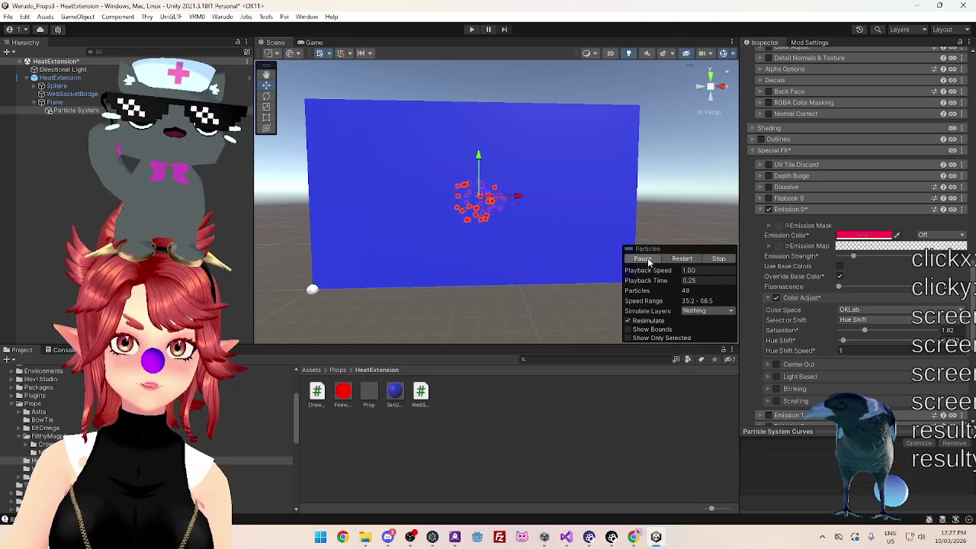
left_click(843, 349)
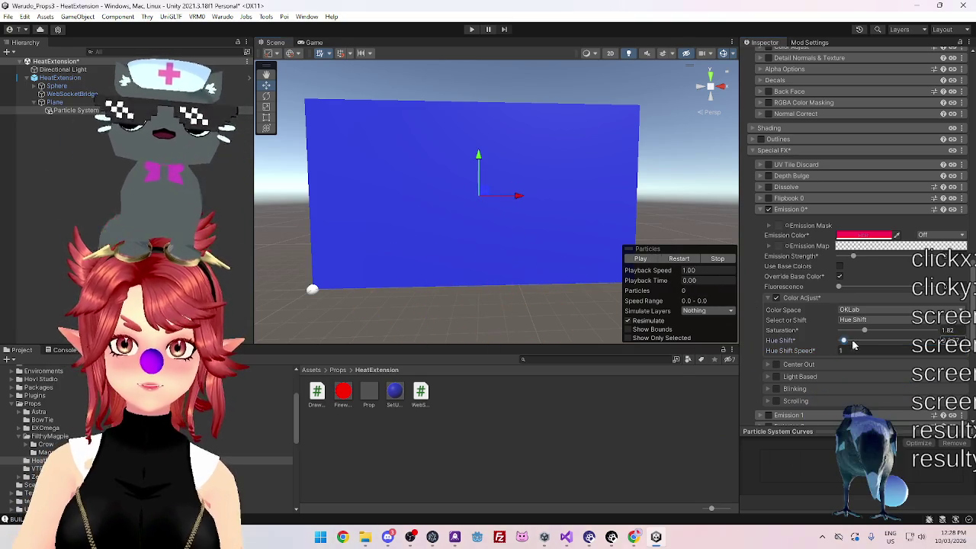
left_click(644, 259)
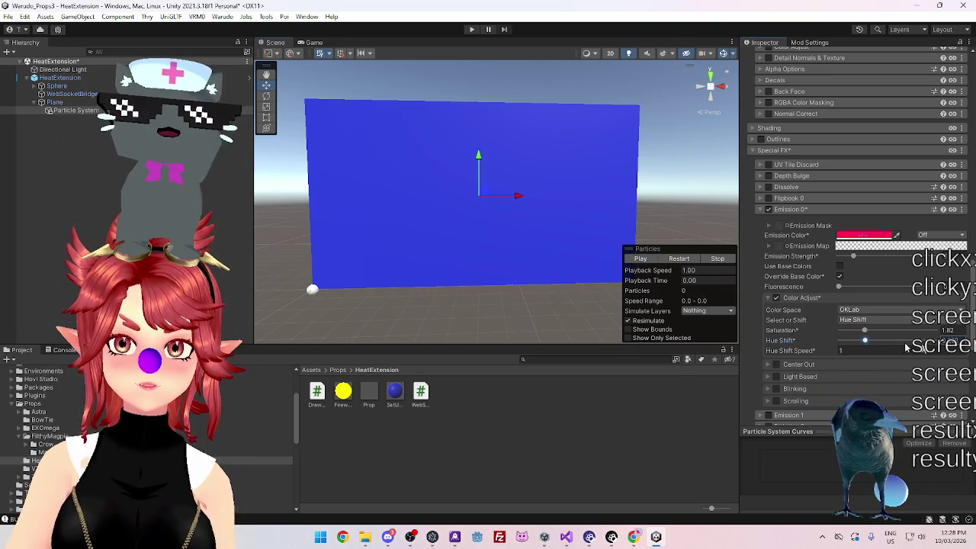
left_click(644, 259)
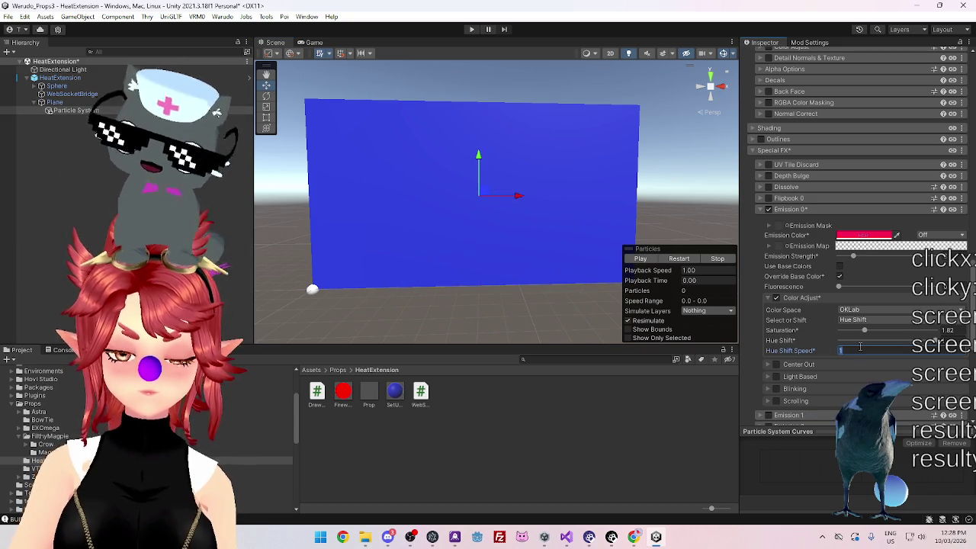
type("0")
left_click(643, 259)
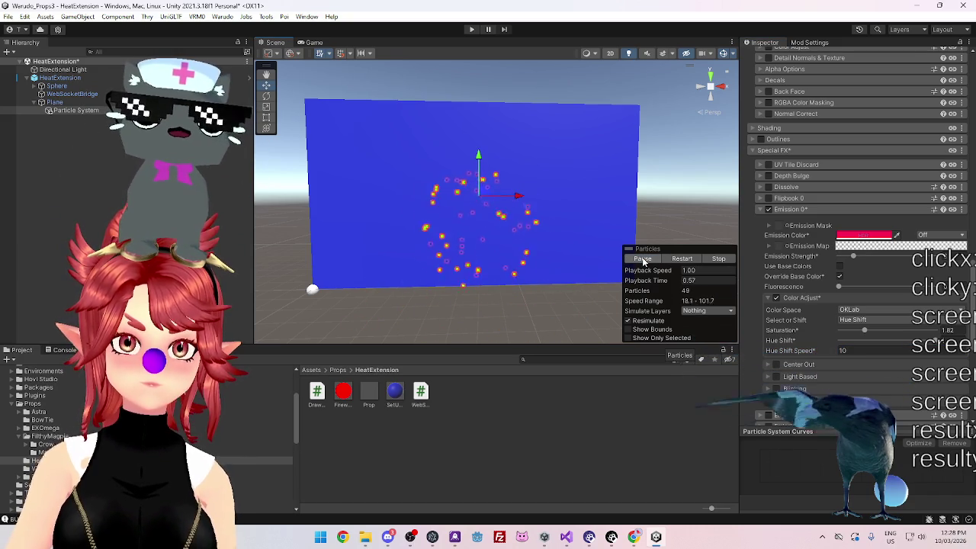
left_click(844, 349)
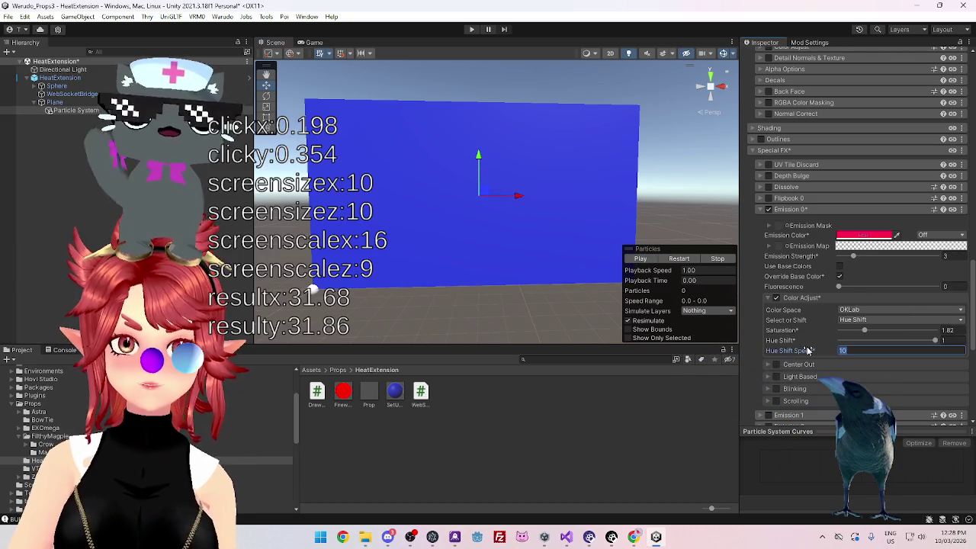
type("5")
left_click(660, 263)
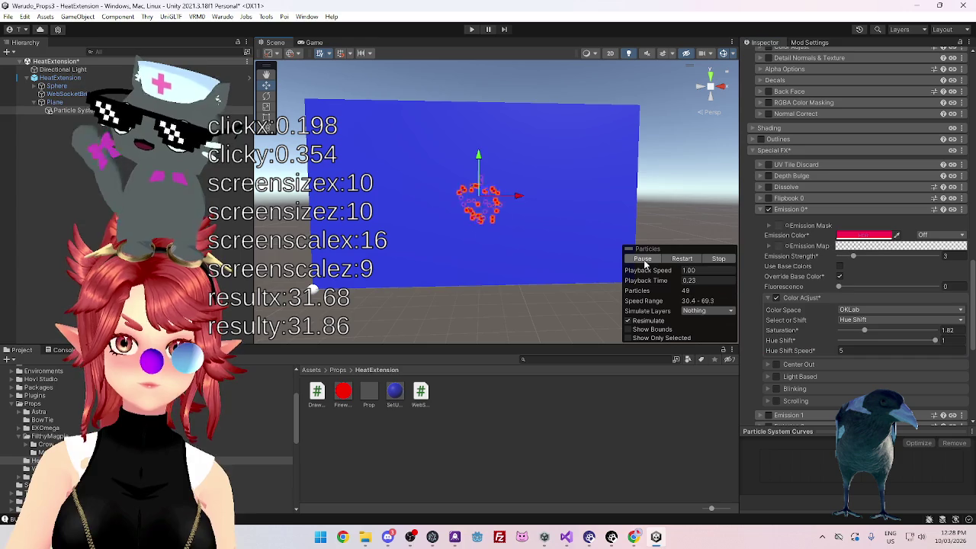
left_click(841, 351)
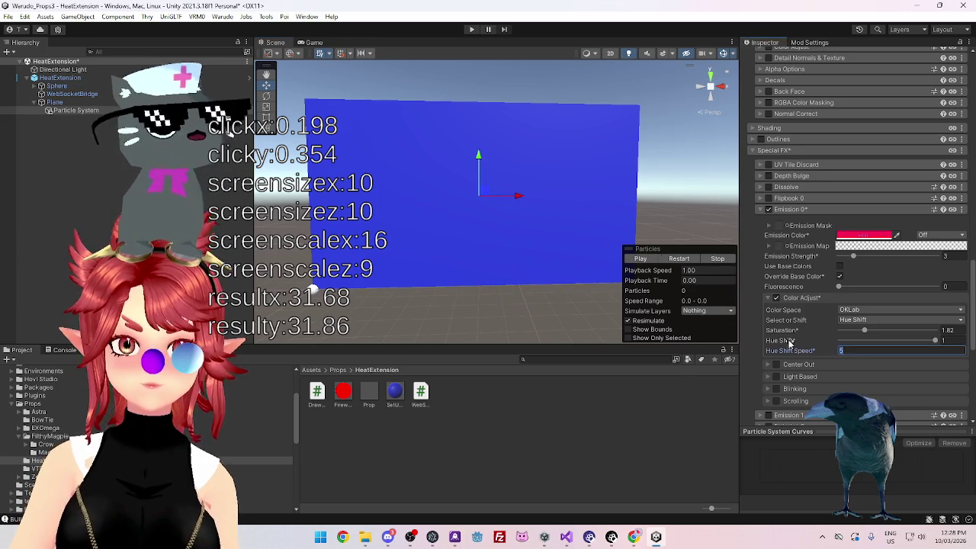
type("4")
left_click(639, 260)
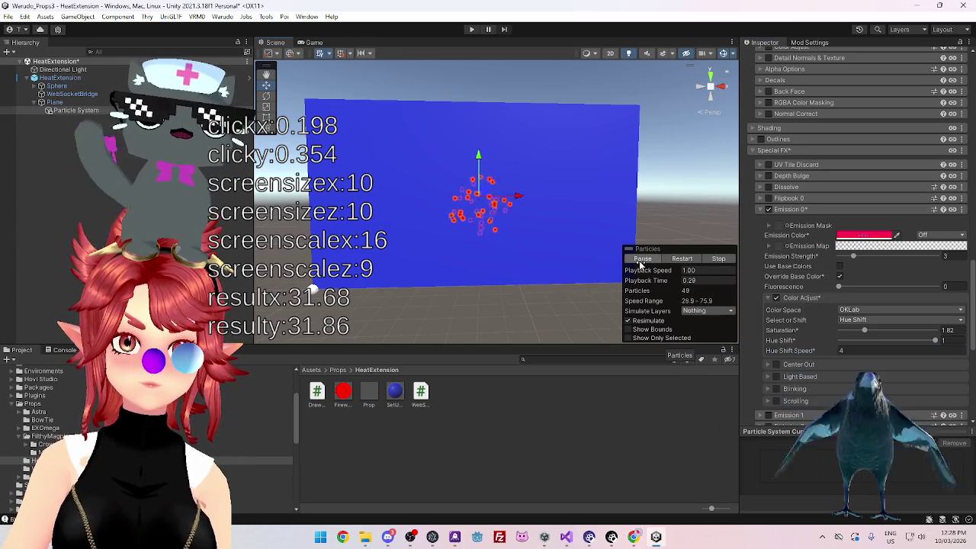
left_click(641, 260)
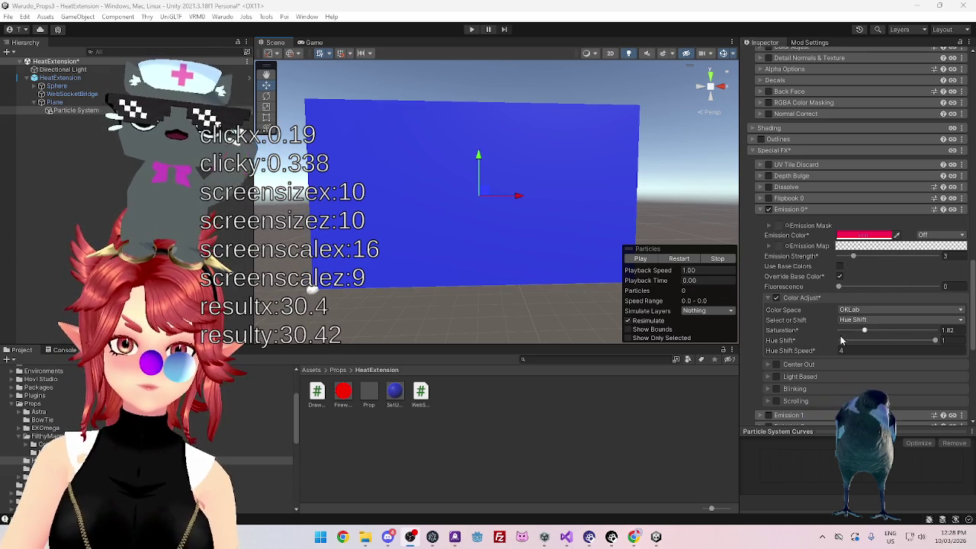
- Preview the magenta burst, then reselect the Particle System and bring up its module list
left_click(642, 259)
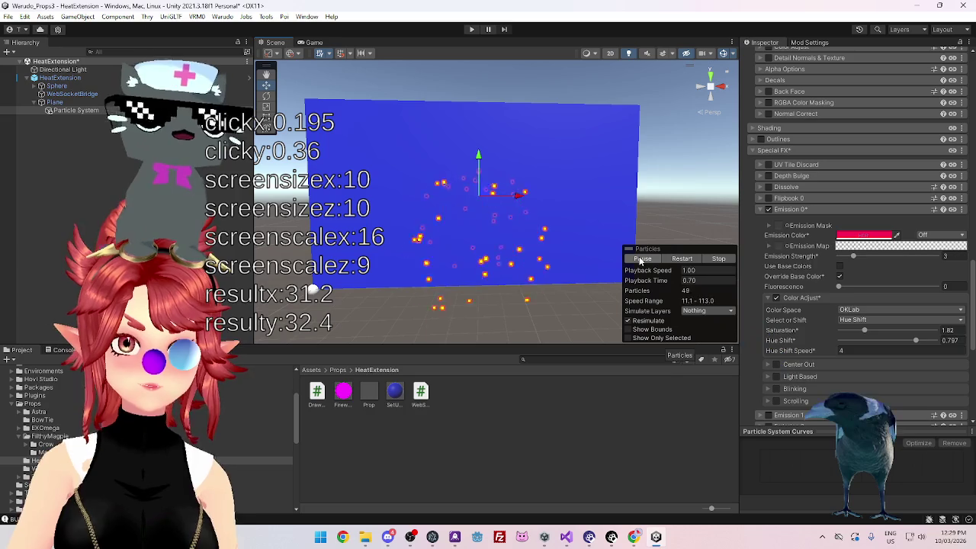
left_click(719, 258)
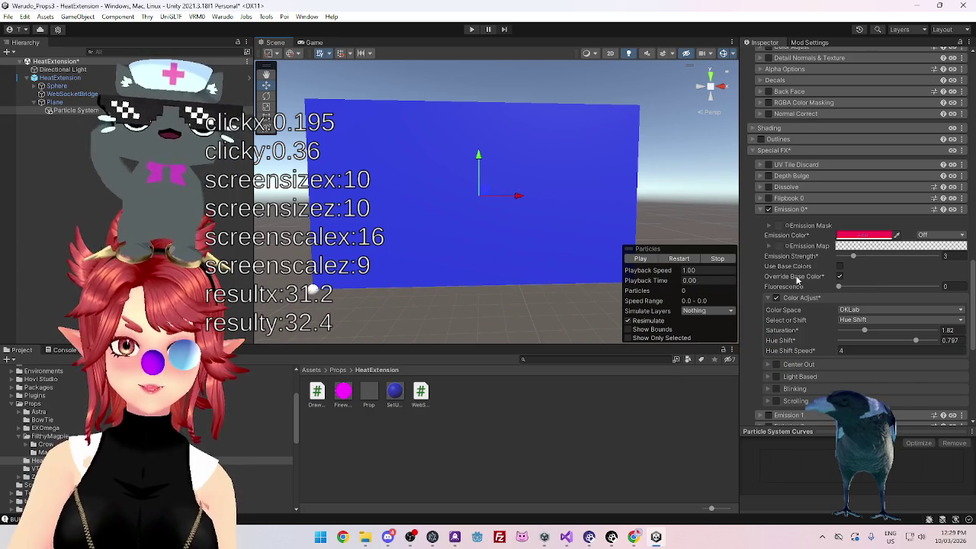
scroll(799, 282, "up", 5)
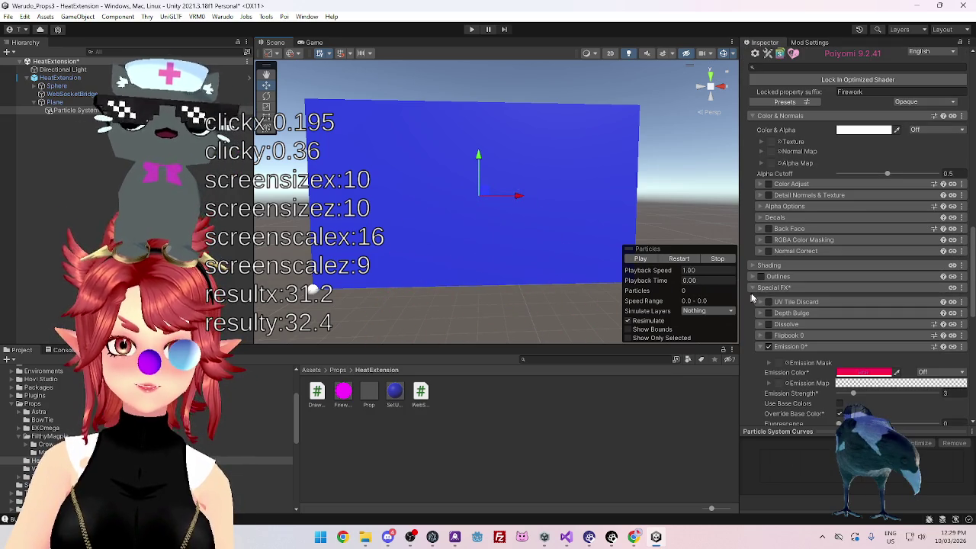
scroll(752, 298, "up", 5)
left_click(75, 111)
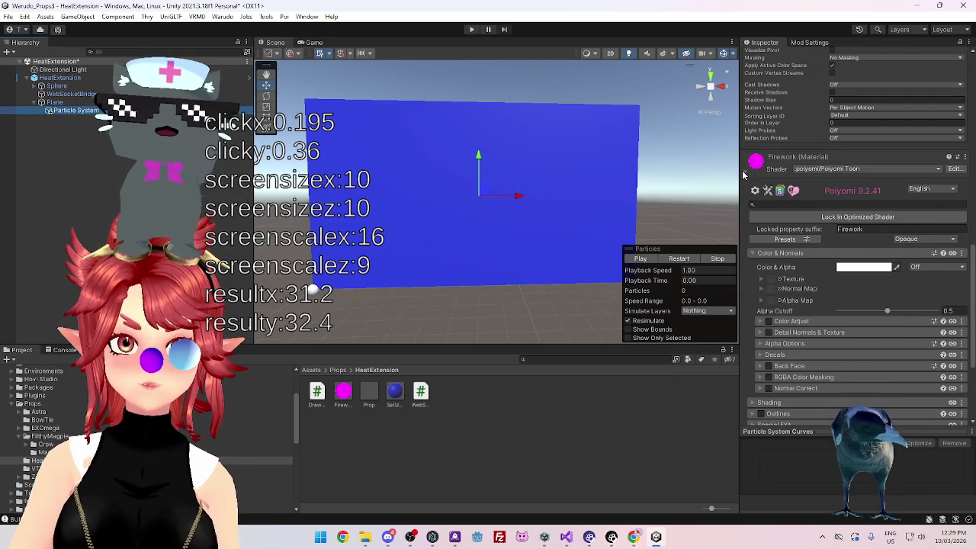
scroll(755, 152, "up", 10)
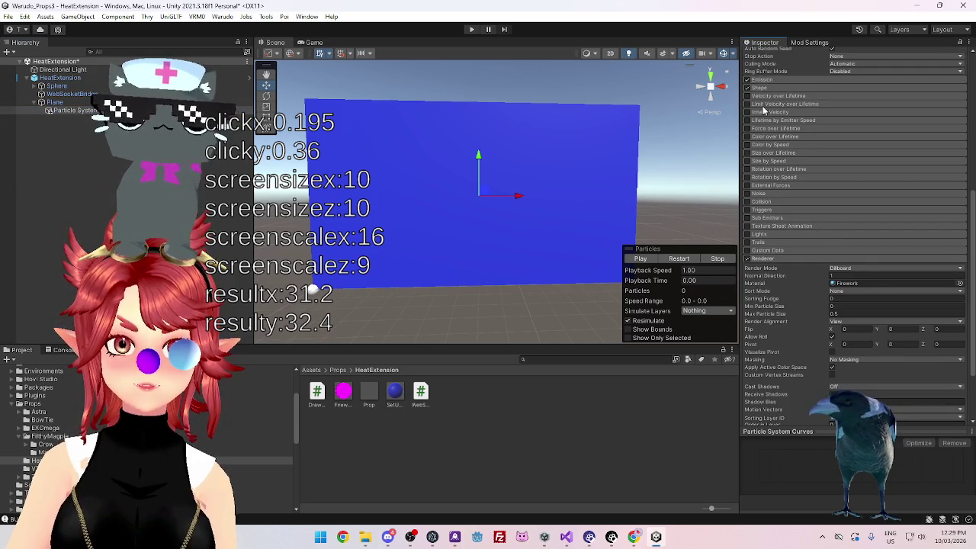
- Enable Velocity over Lifetime and set its Speed Modifier mode to Curve
left_click(747, 96)
left_click(771, 96)
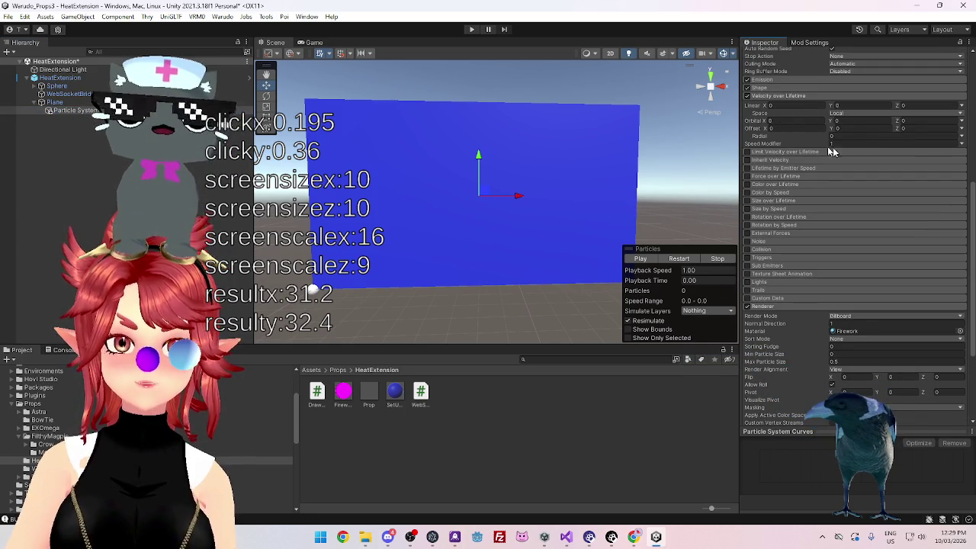
left_click(962, 142)
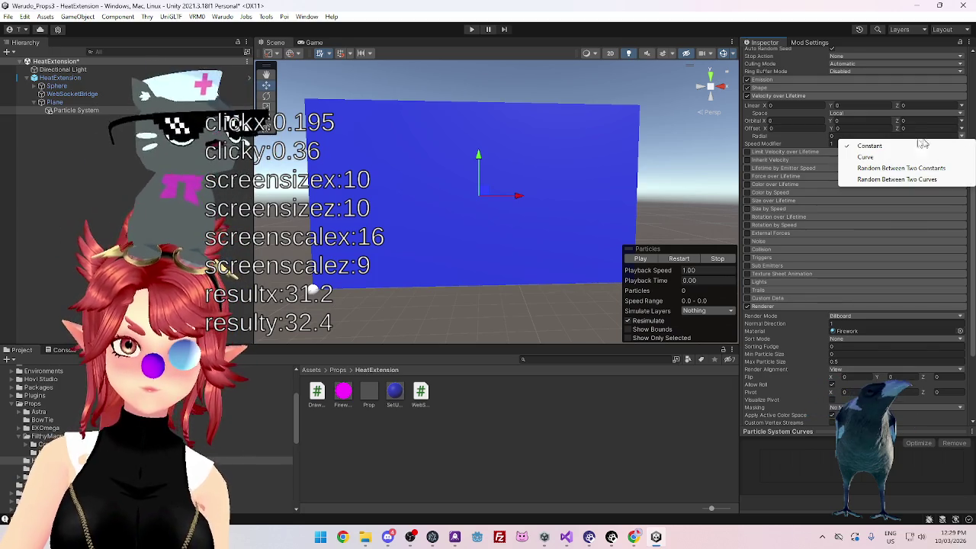
left_click(767, 141)
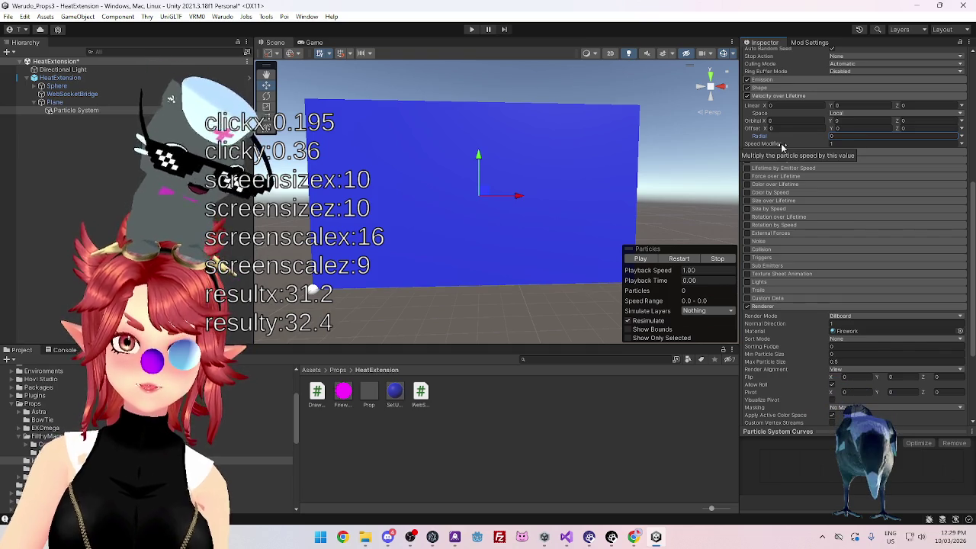
left_click(961, 144)
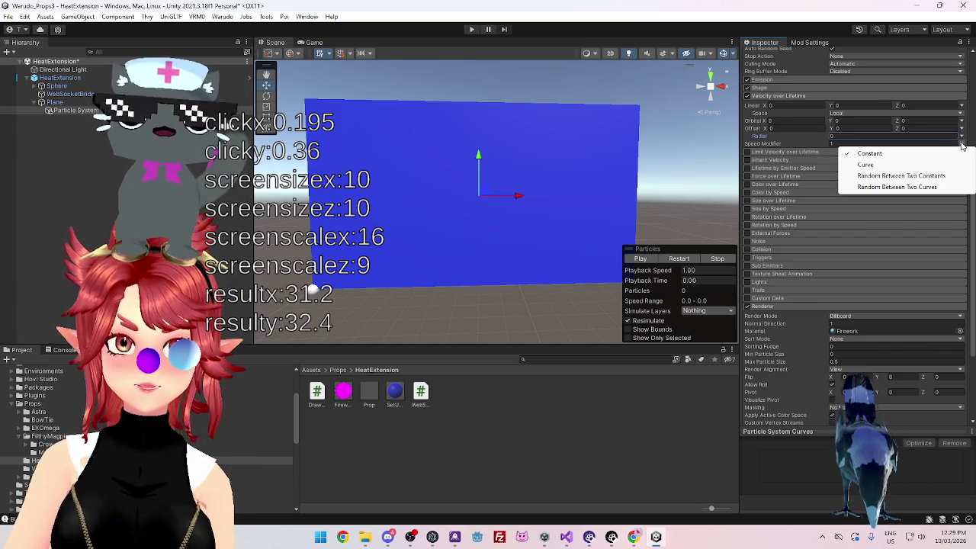
left_click(901, 165)
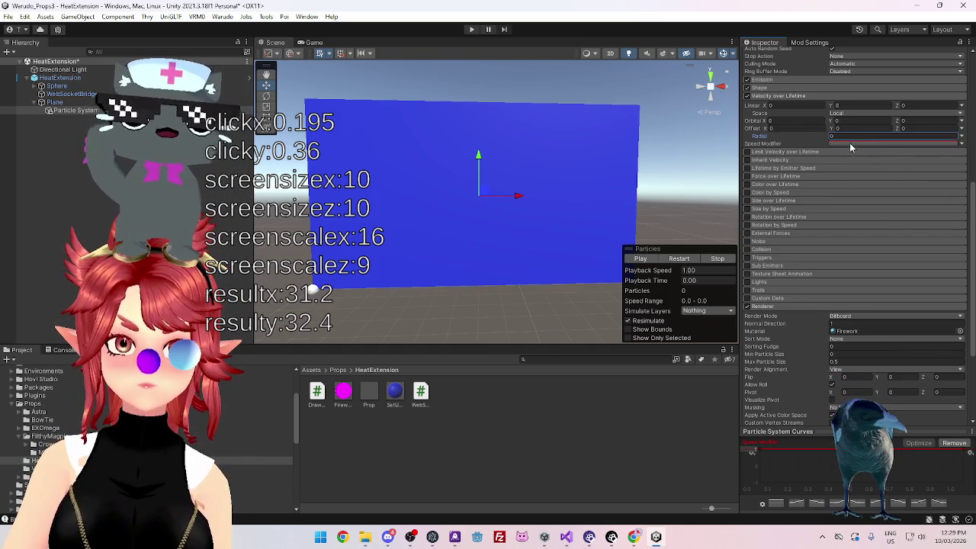
- Drag the Speed Modifier curve's end key down to -1, then raise it, previewing each change
left_click_drag(969, 452, 967, 491)
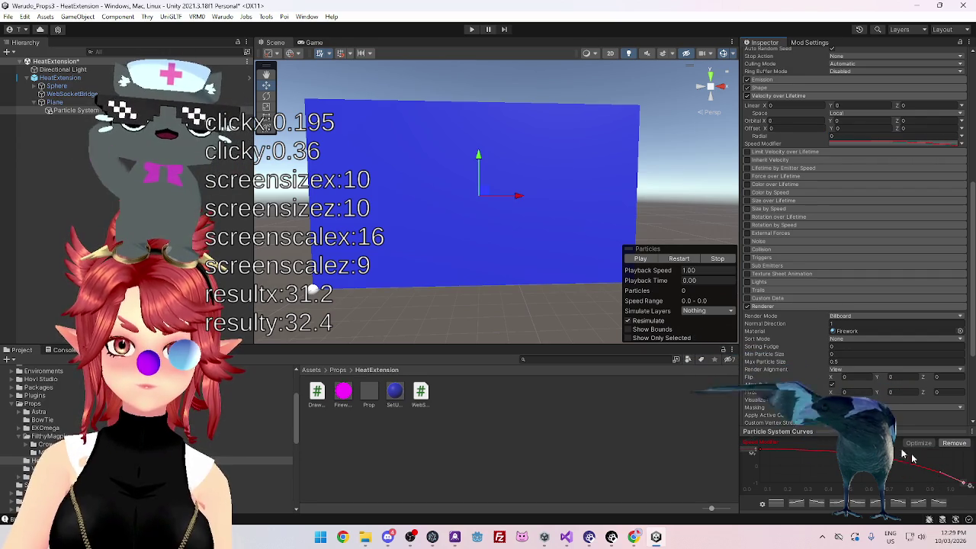
left_click(641, 259)
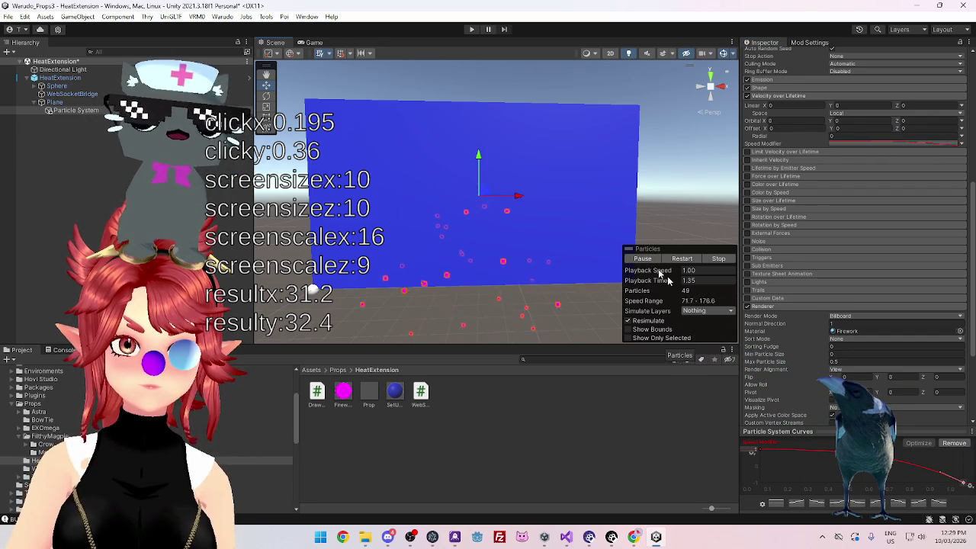
left_click(718, 258)
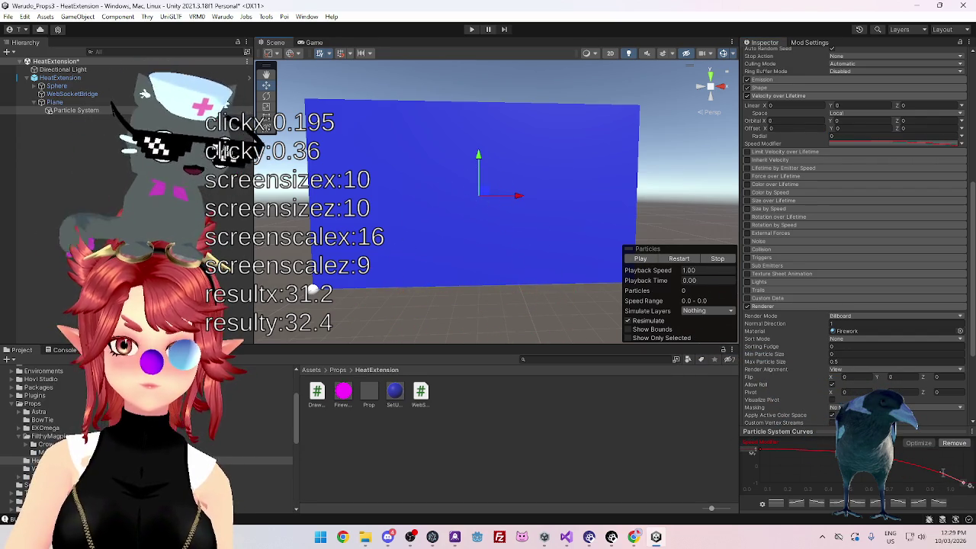
left_click(645, 260)
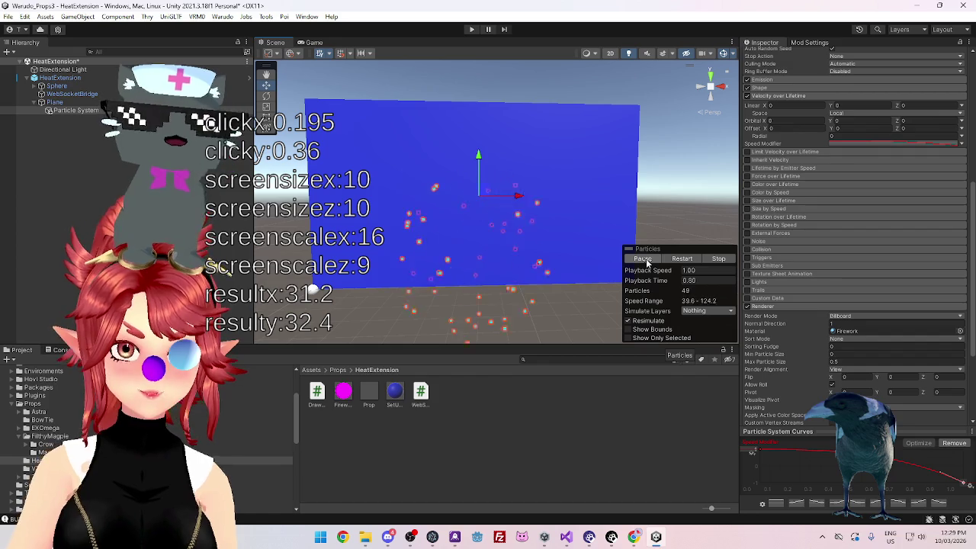
left_click(719, 258)
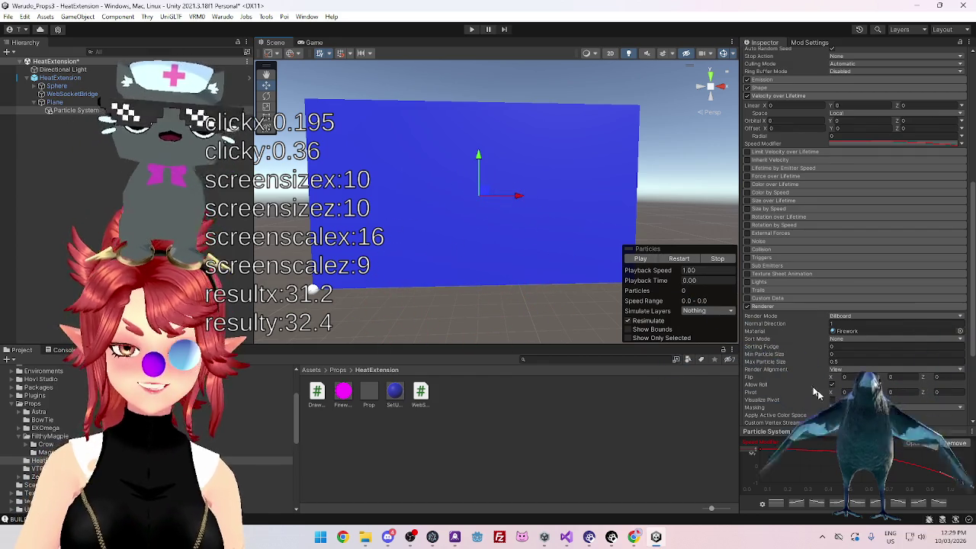
left_click_drag(962, 487, 964, 471)
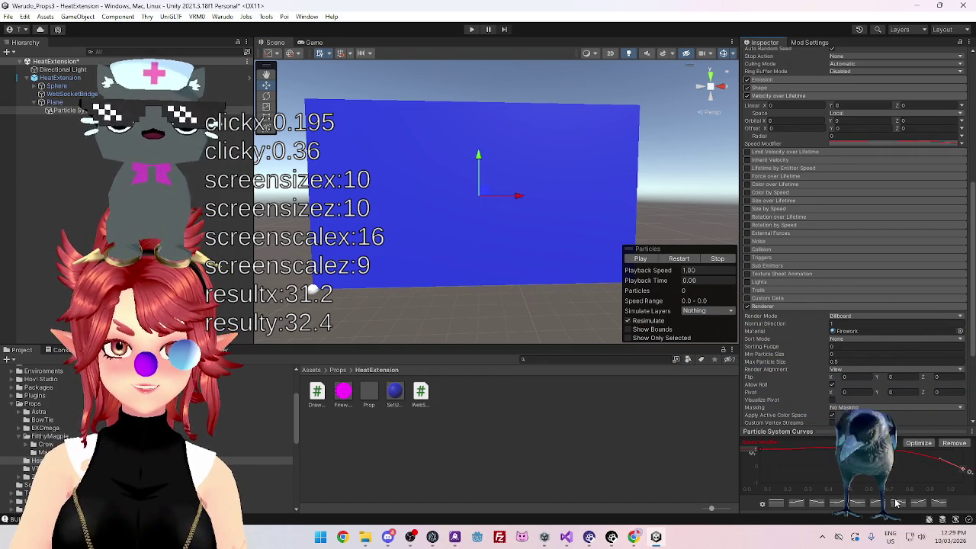
left_click(633, 260)
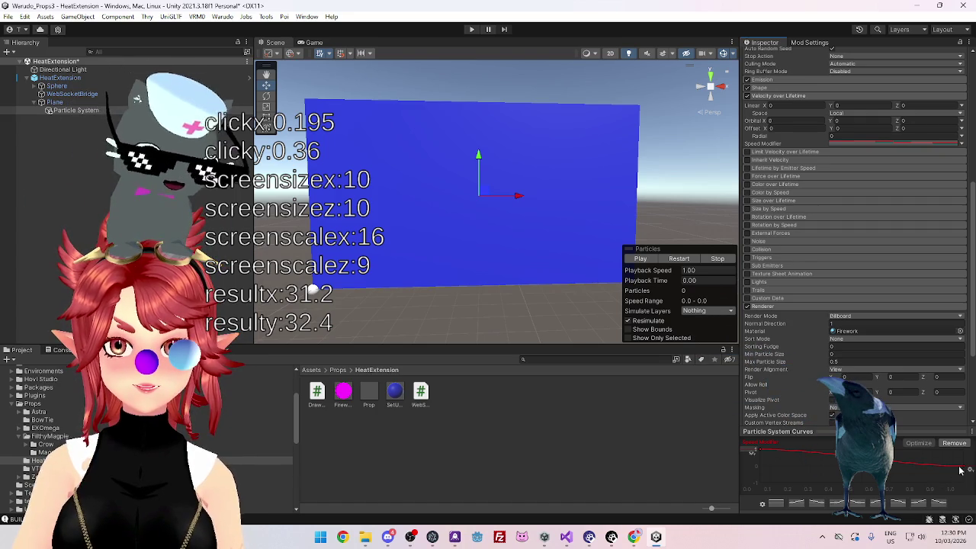
- Fine-tune the curve's end key around 0.22 and replay the burst repeatedly to judge the slowdown
left_click_drag(967, 471, 969, 467)
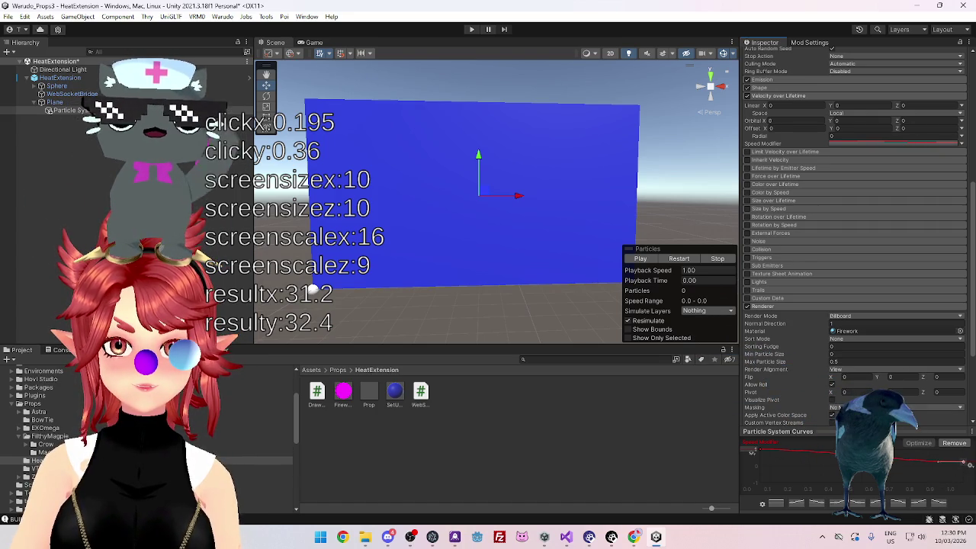
left_click(641, 259)
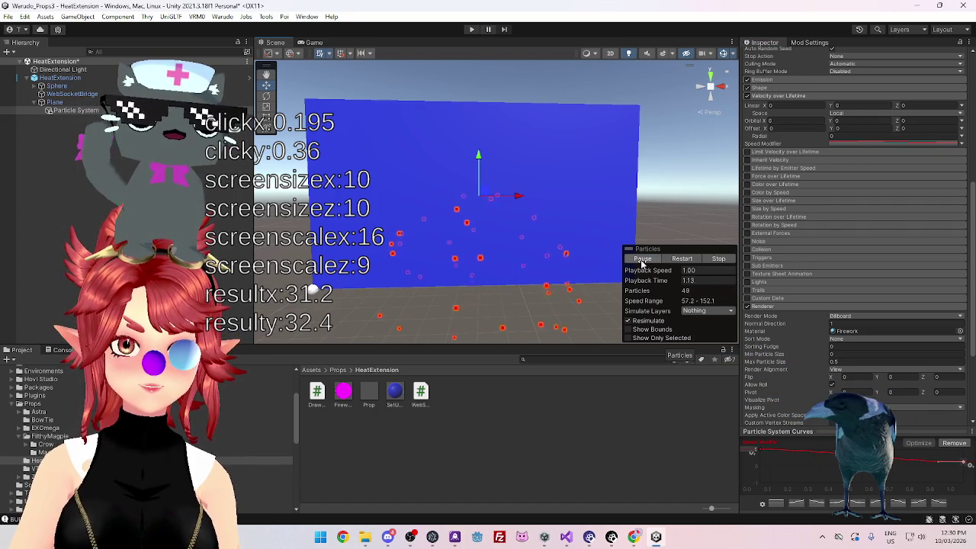
left_click(641, 260)
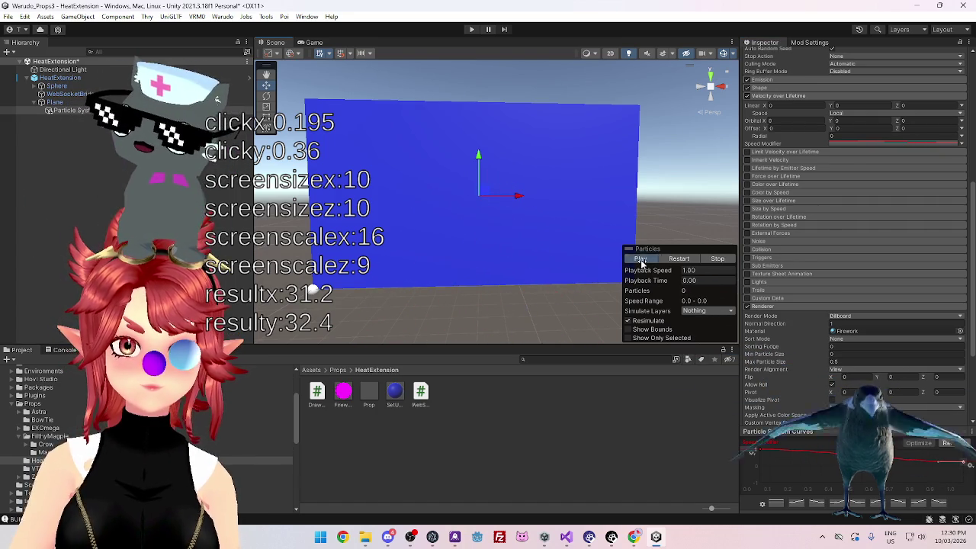
left_click(641, 260)
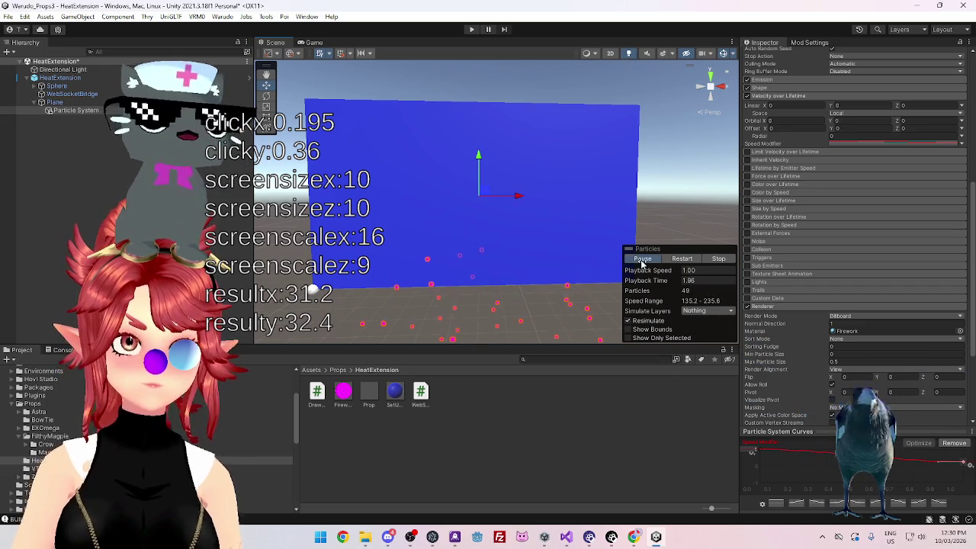
left_click(642, 260)
left_click(640, 259)
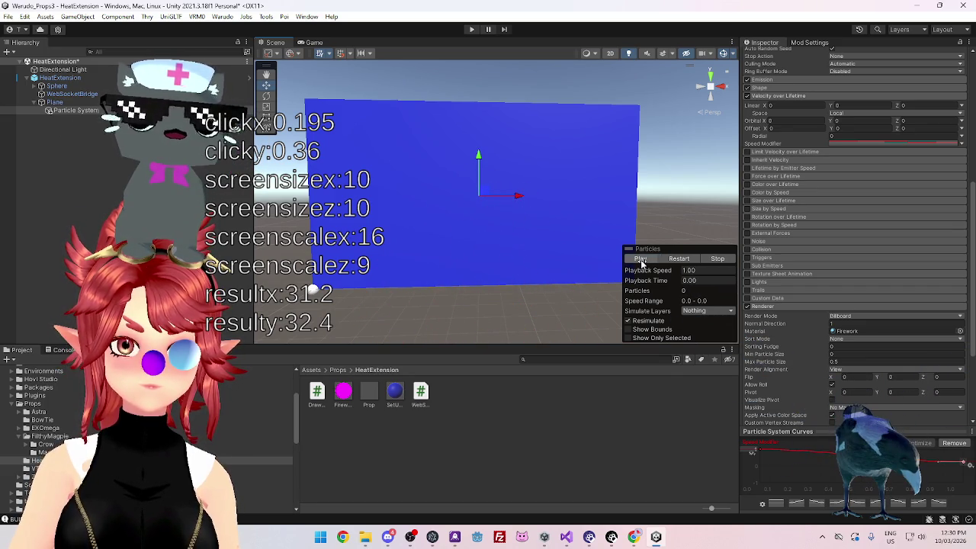
left_click(641, 259)
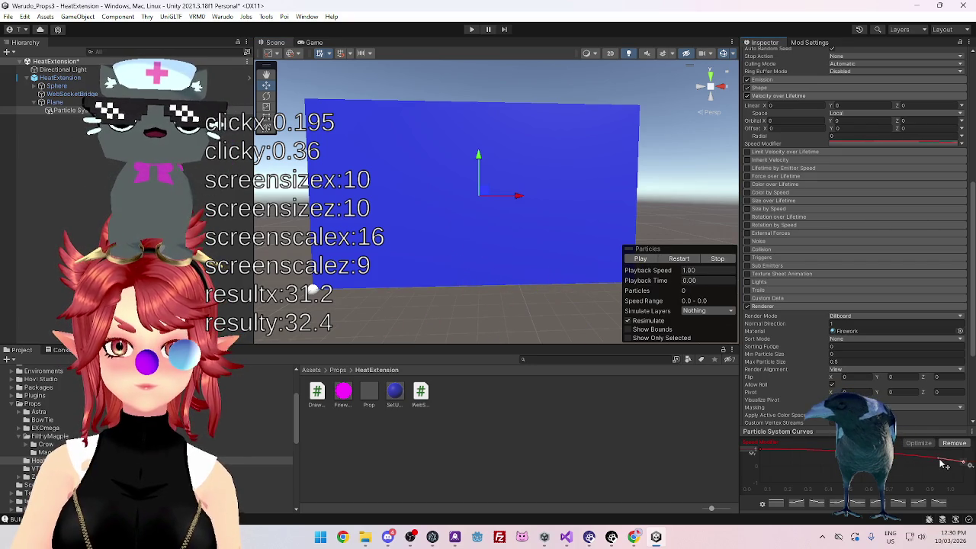
left_click(646, 261)
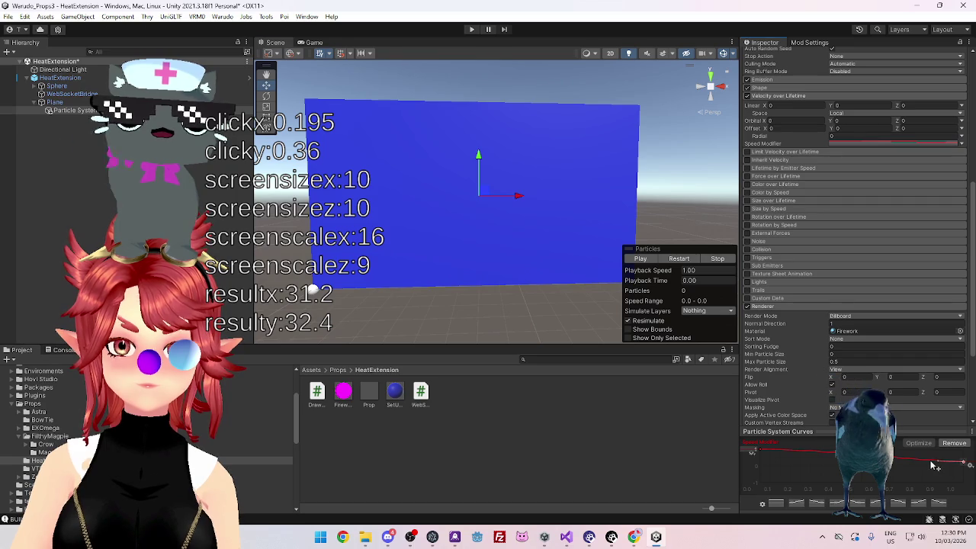
left_click(640, 260)
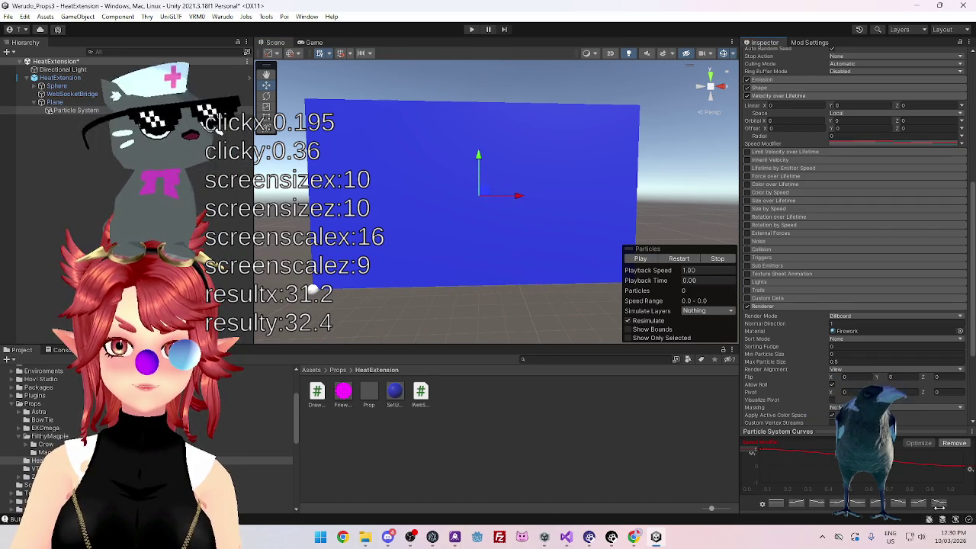
mouse_move(967, 470)
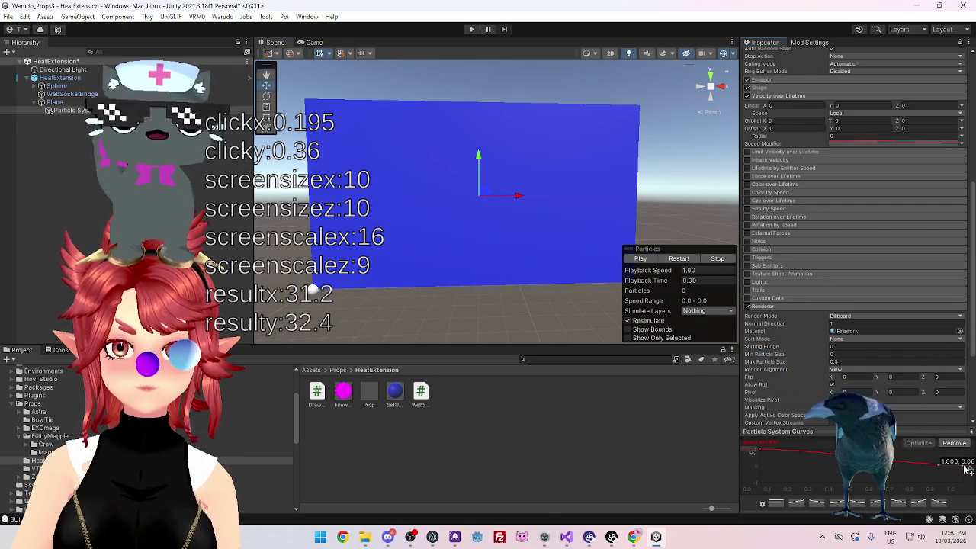
left_click(641, 260)
scroll(838, 183, "up", 5)
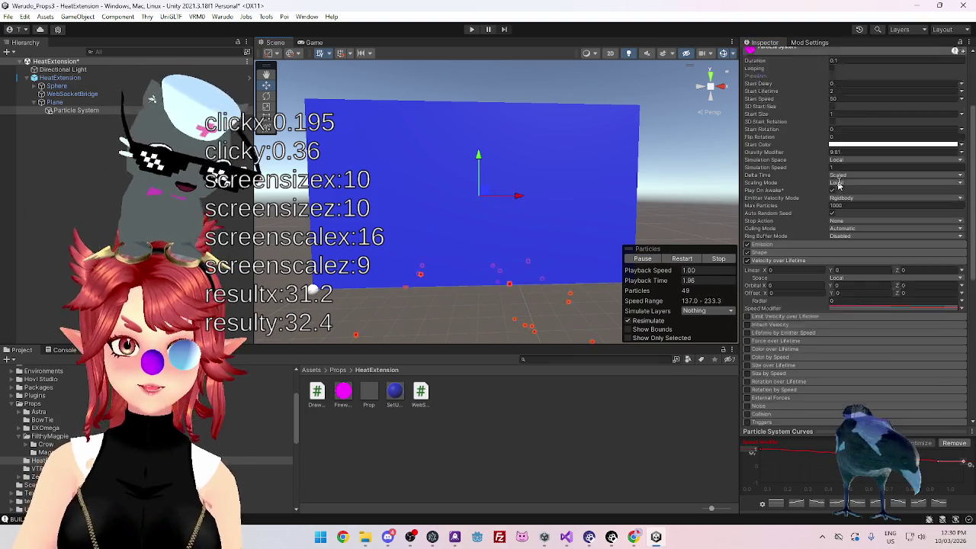
scroll(838, 183, "up", 2)
left_click(823, 154)
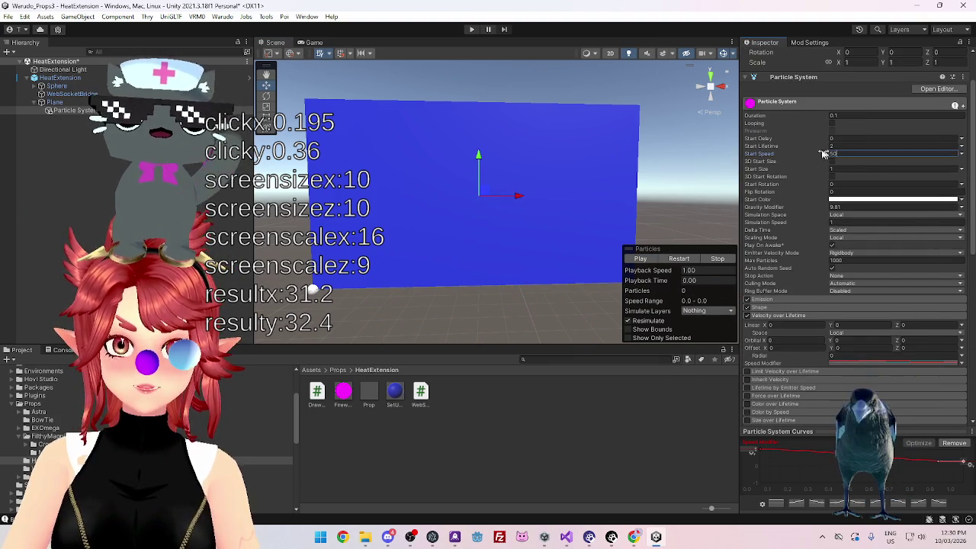
type("20")
left_click(641, 260)
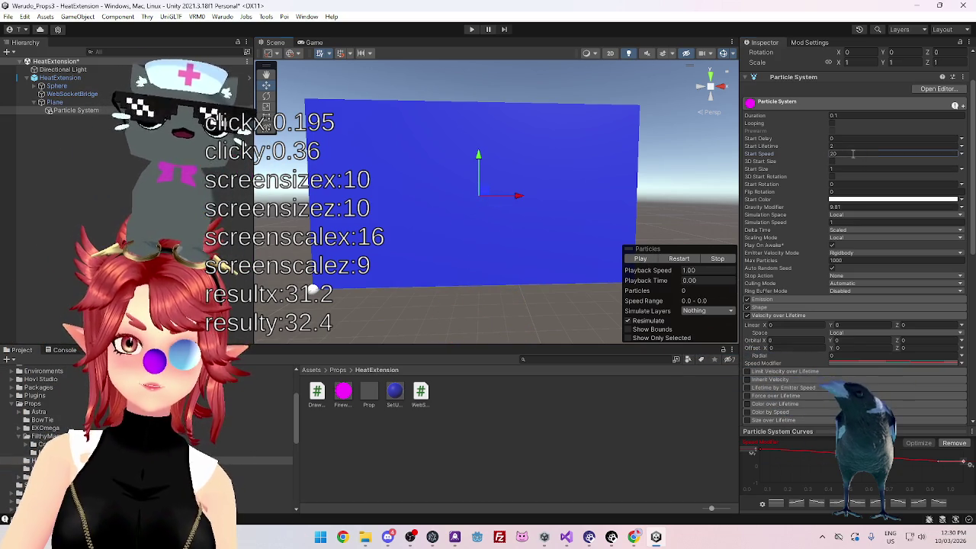
left_click(962, 154)
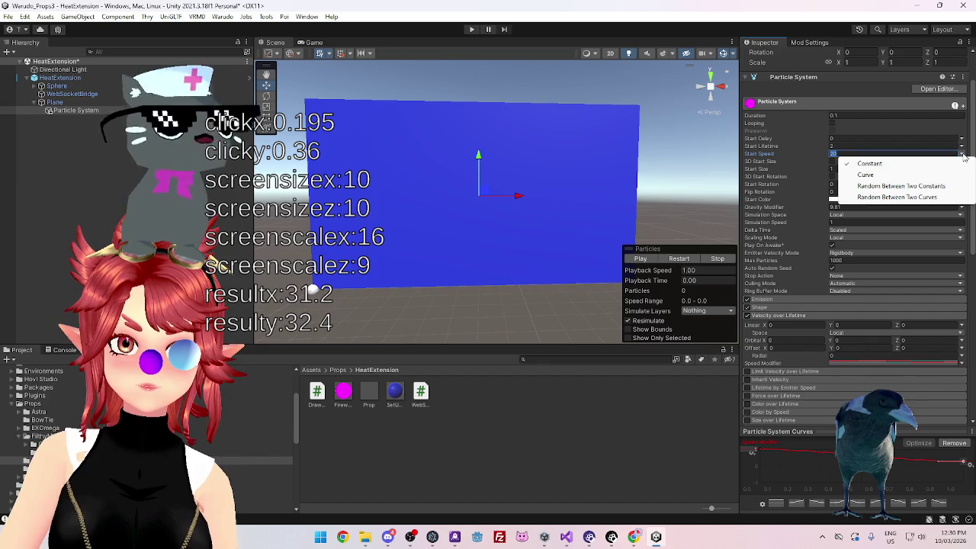
left_click(869, 175)
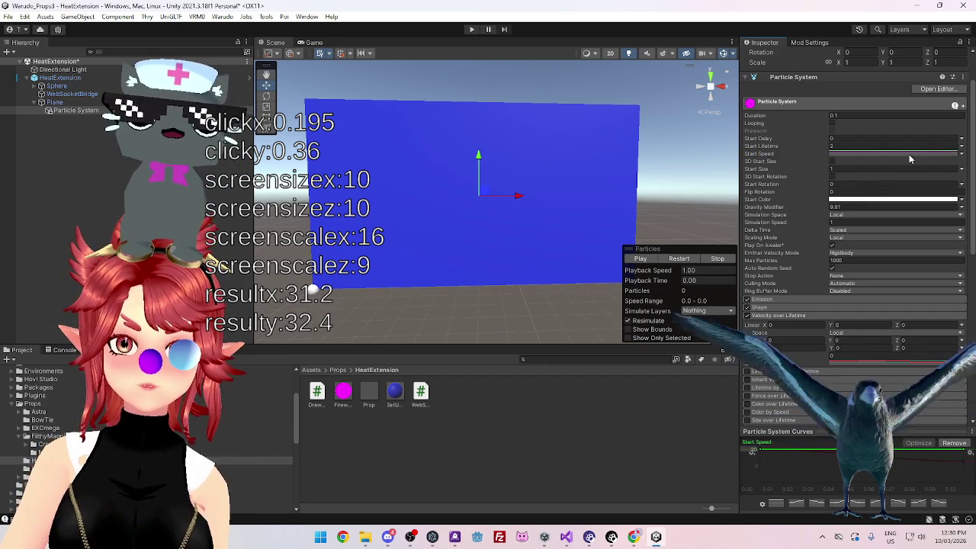
left_click_drag(967, 450, 968, 461)
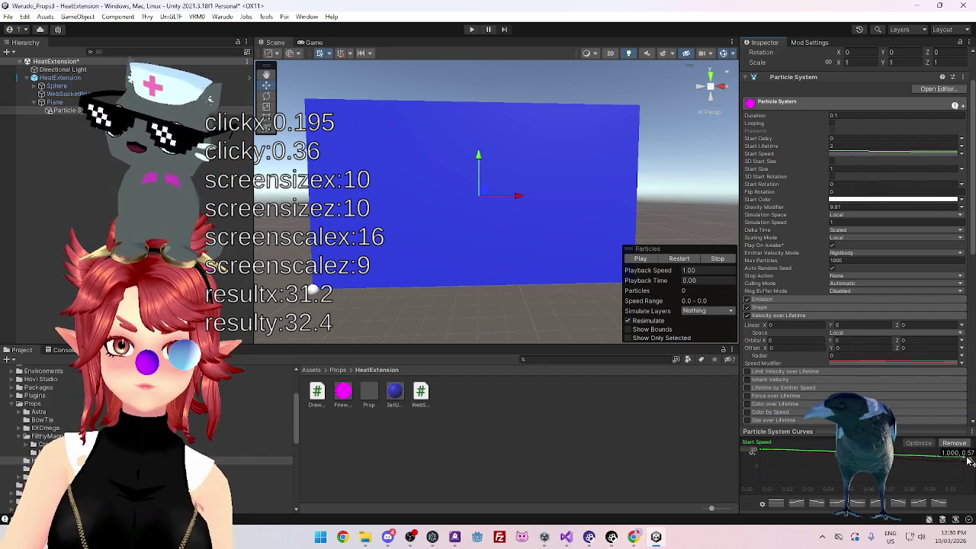
left_click(643, 259)
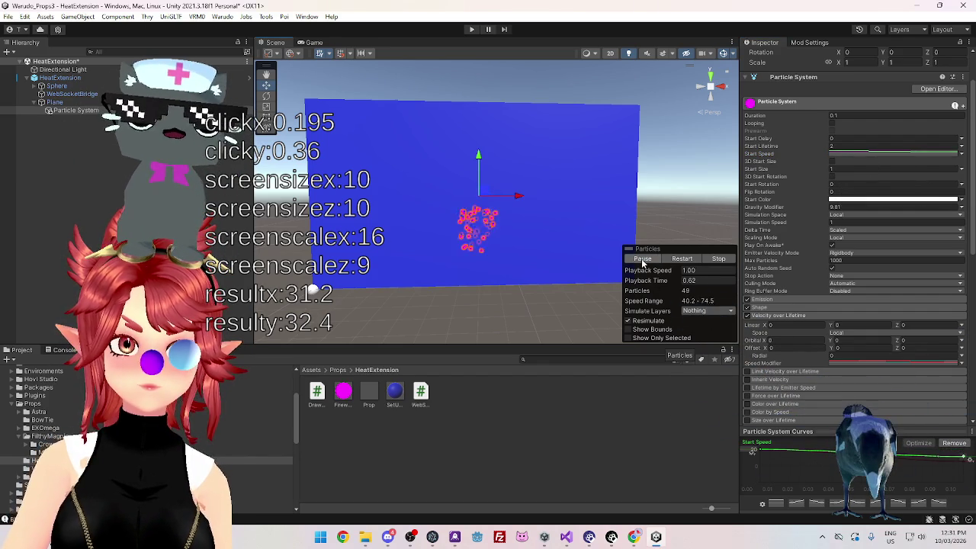
left_click(961, 153)
left_click(872, 164)
left_click(854, 153)
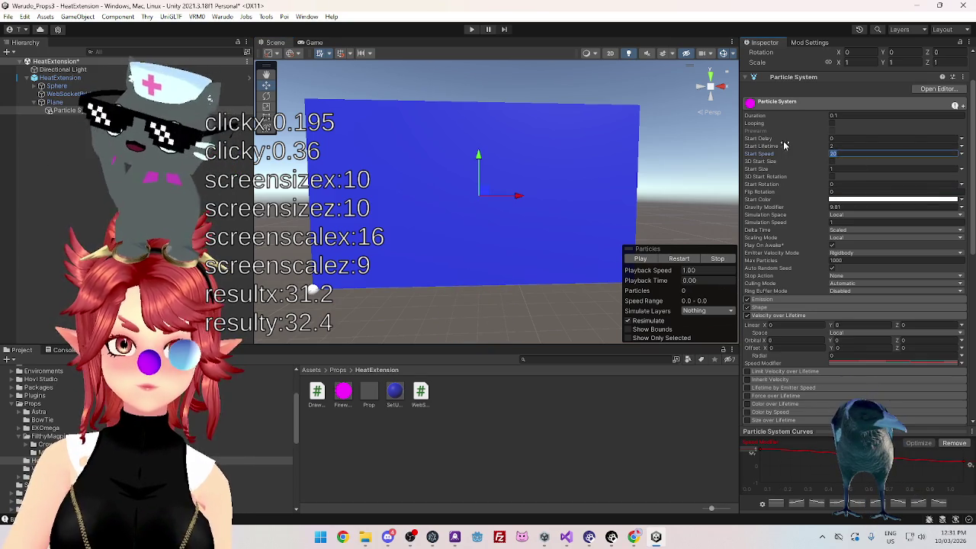
type("50")
key("Return")
left_click(640, 259)
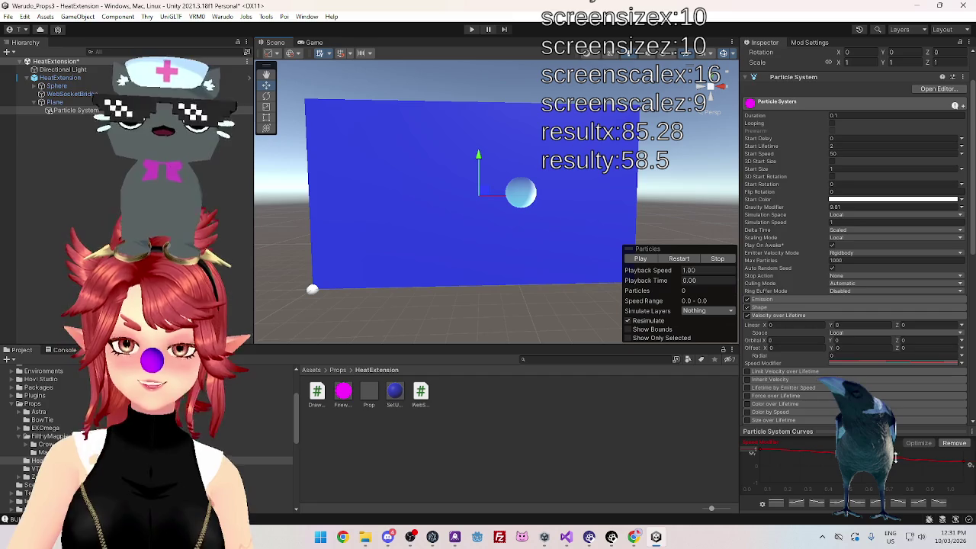
scroll(812, 353, "down", 3)
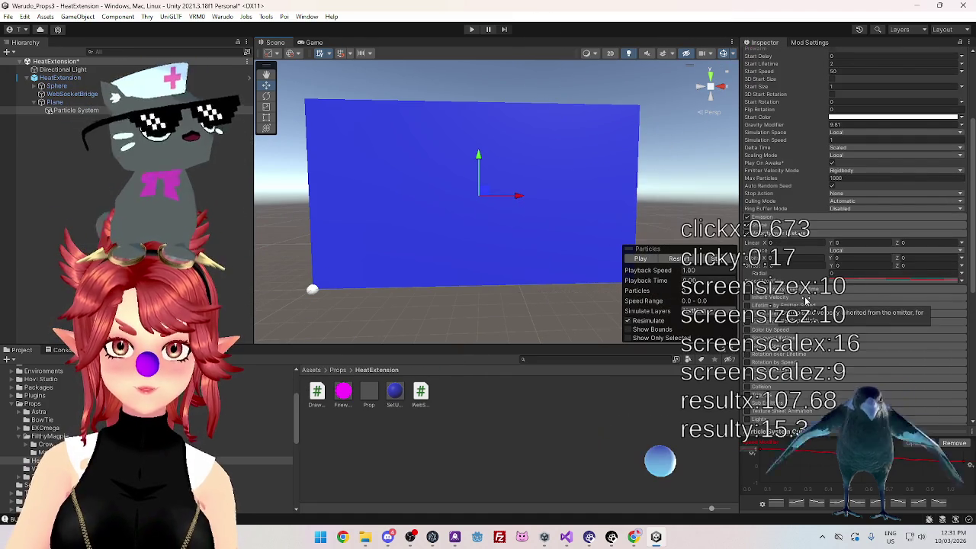
left_click(641, 260)
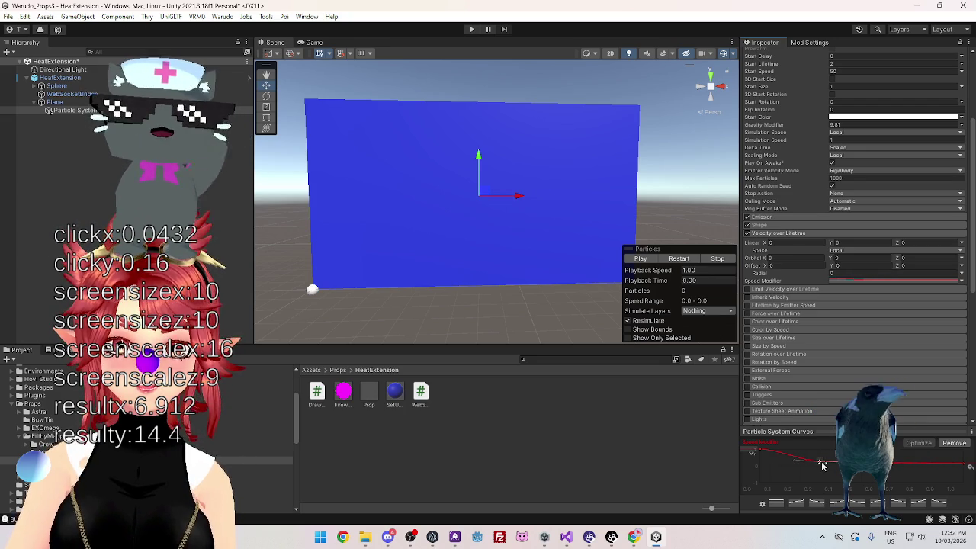
- Set the Speed Modifier curve key to about 0.267, previewing the burst before and after
left_click(652, 264)
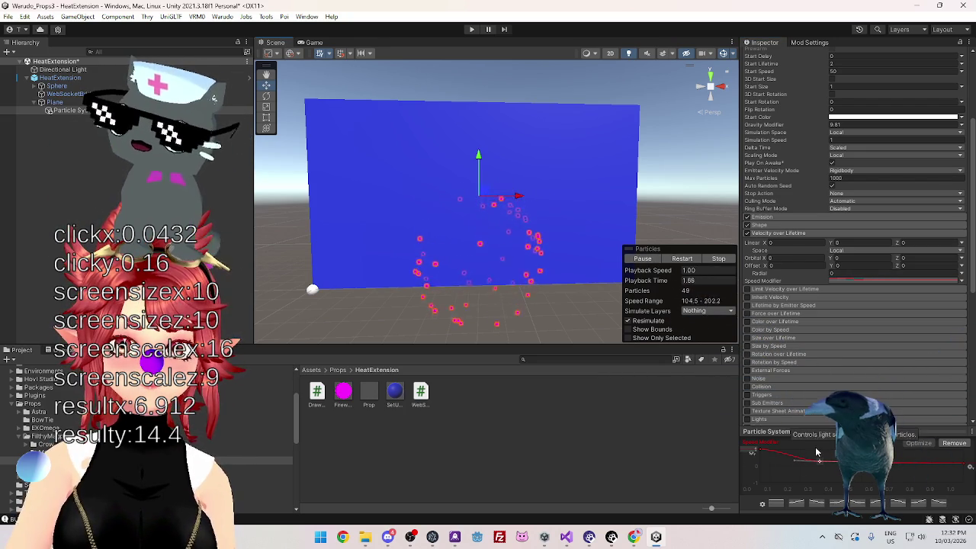
key("period")
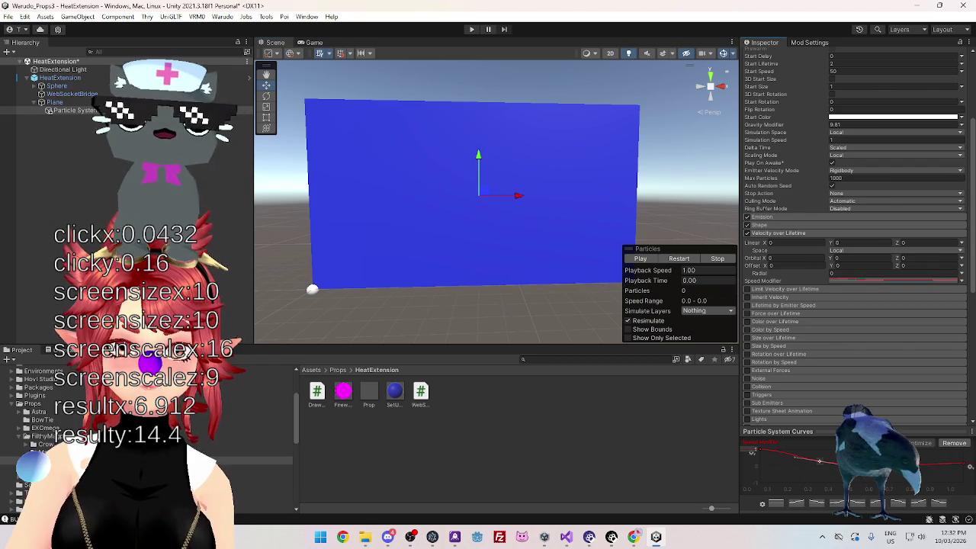
left_click_drag(821, 464, 816, 462)
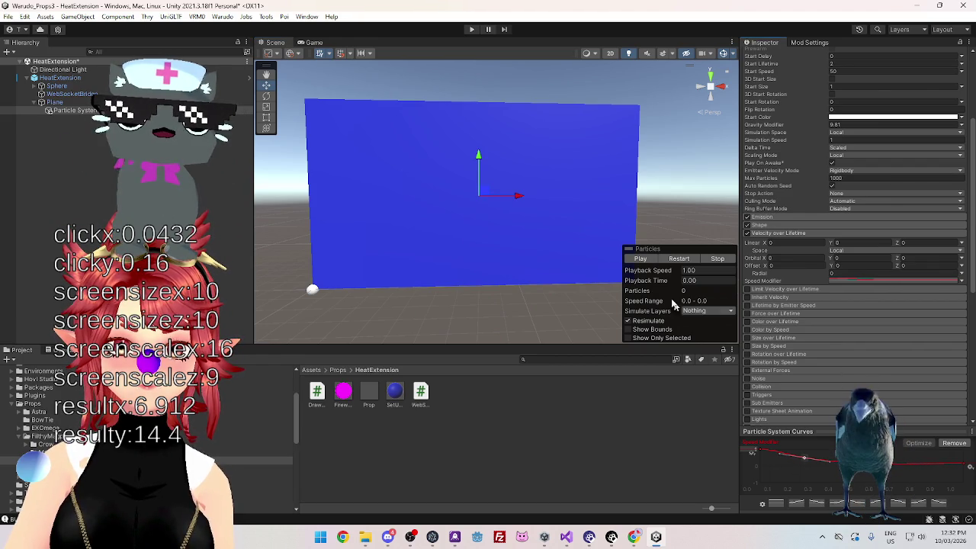
left_click(645, 260)
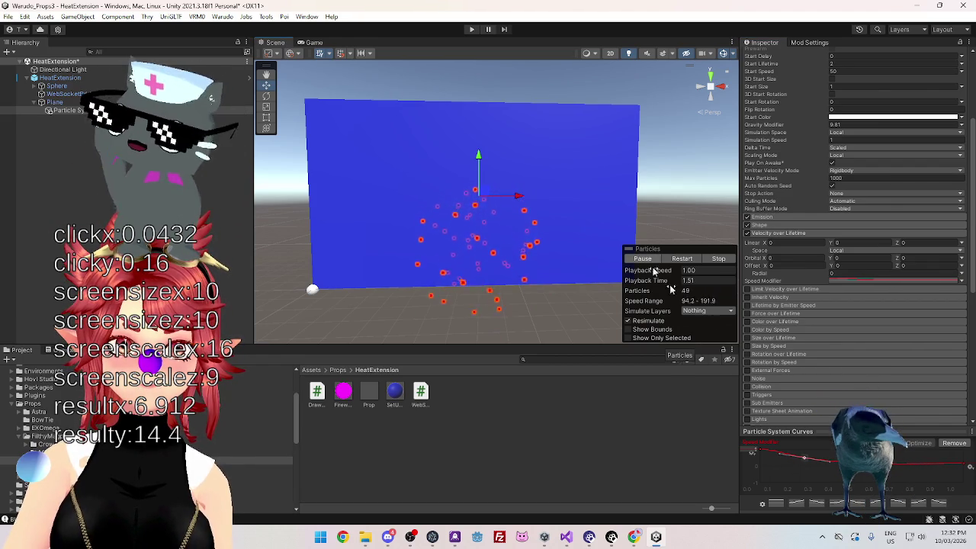
left_click(810, 465)
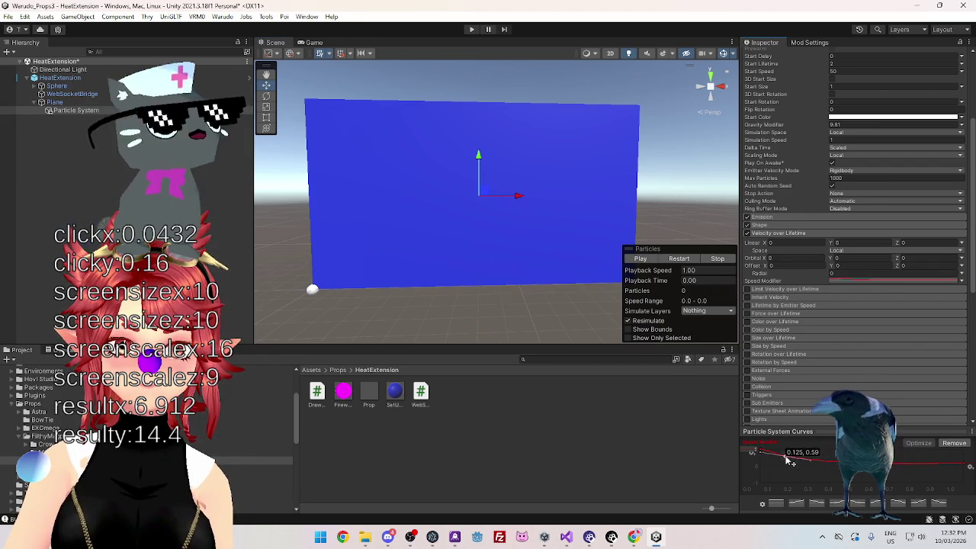
left_click(643, 260)
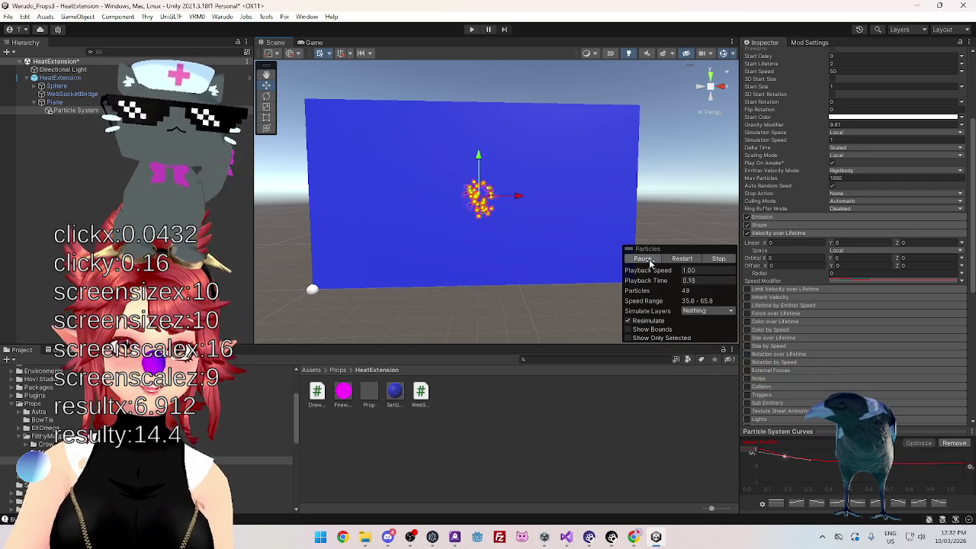
left_click(647, 260)
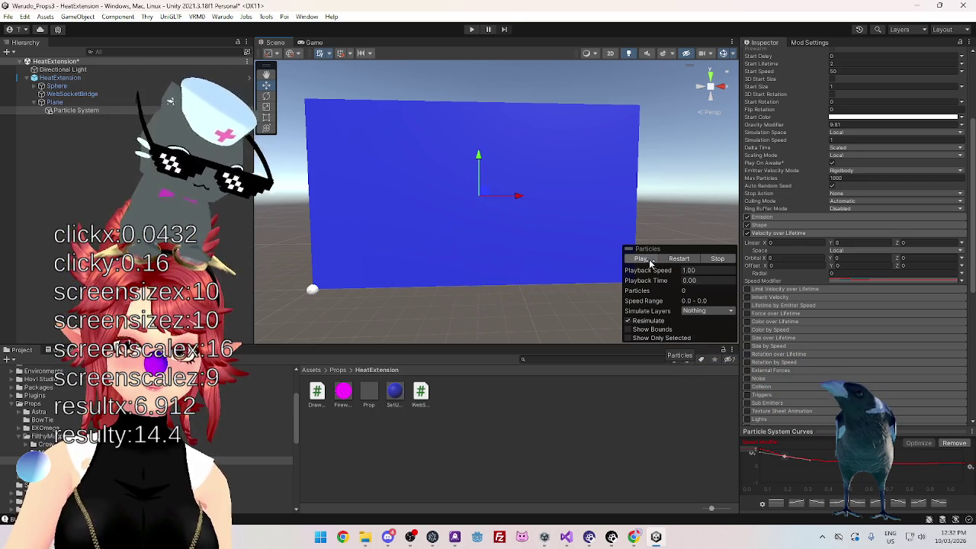
left_click(647, 259)
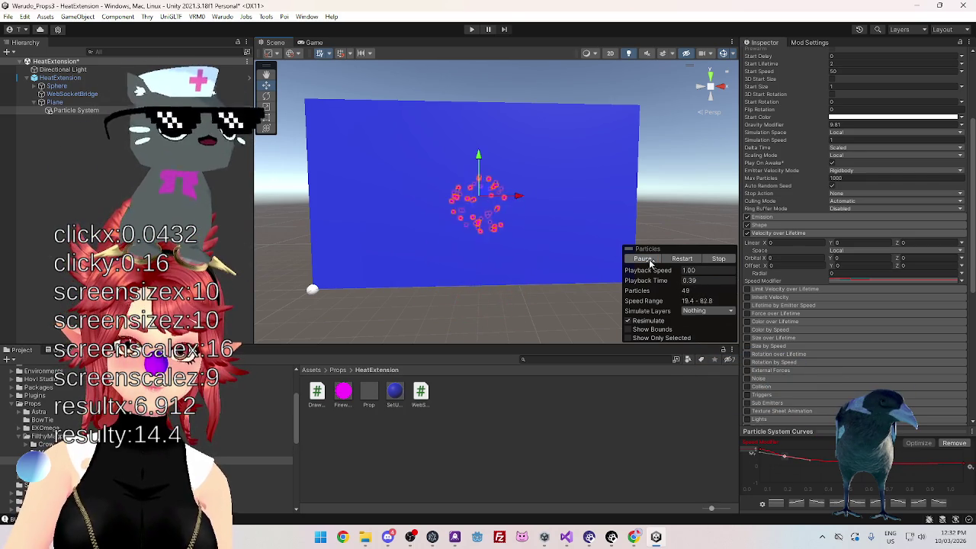
- Change the key's tangent from its right-click options and reshape the upper part of the curve
right_click(795, 460)
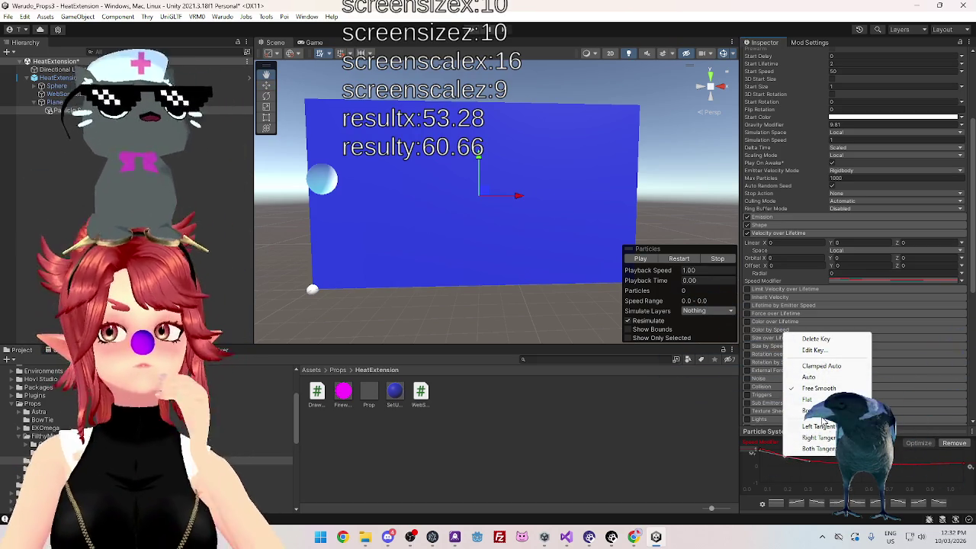
left_click(746, 422)
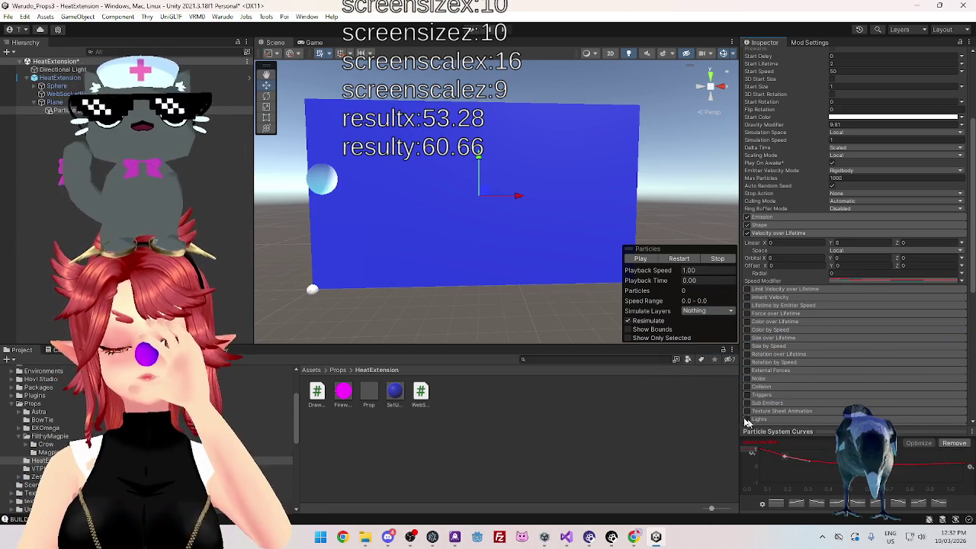
left_click(640, 259)
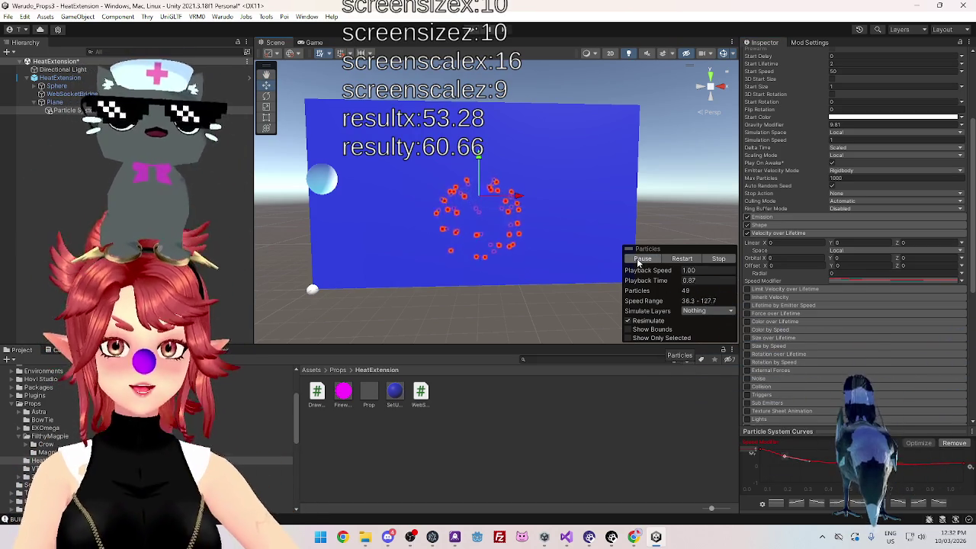
right_click(787, 460)
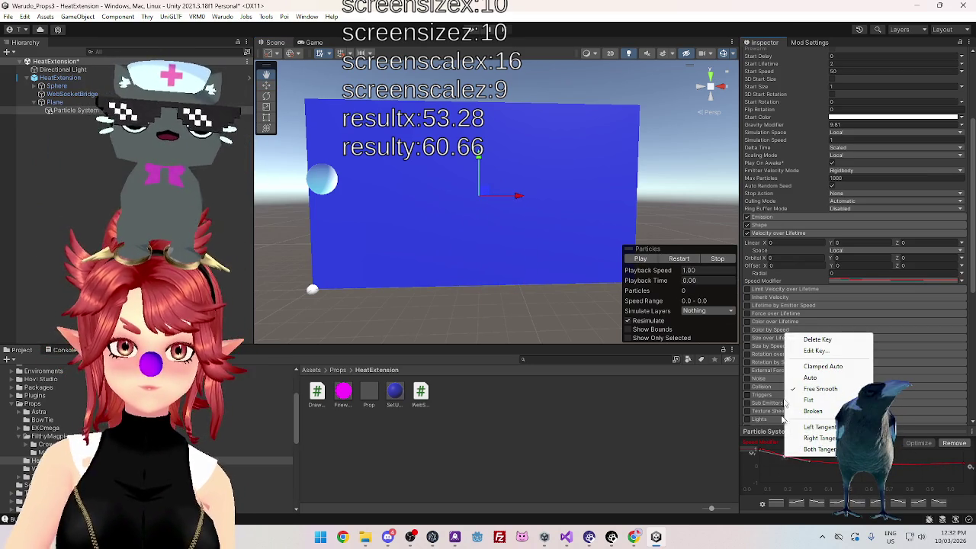
left_click(797, 461)
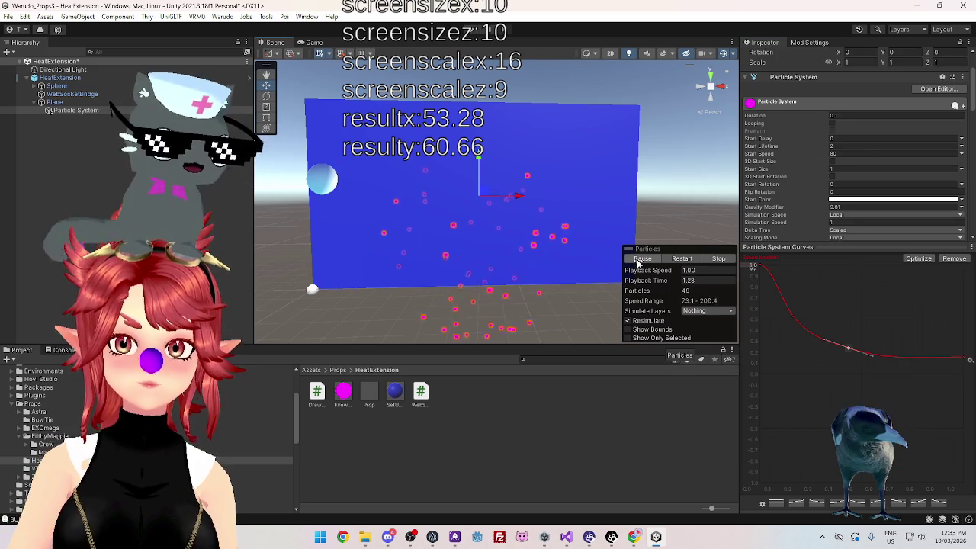
left_click_drag(795, 315, 814, 316)
- Lower a curve key to about 0.465, 0.243 and add a new key at 0.110, 0.700
left_click_drag(850, 349, 967, 358)
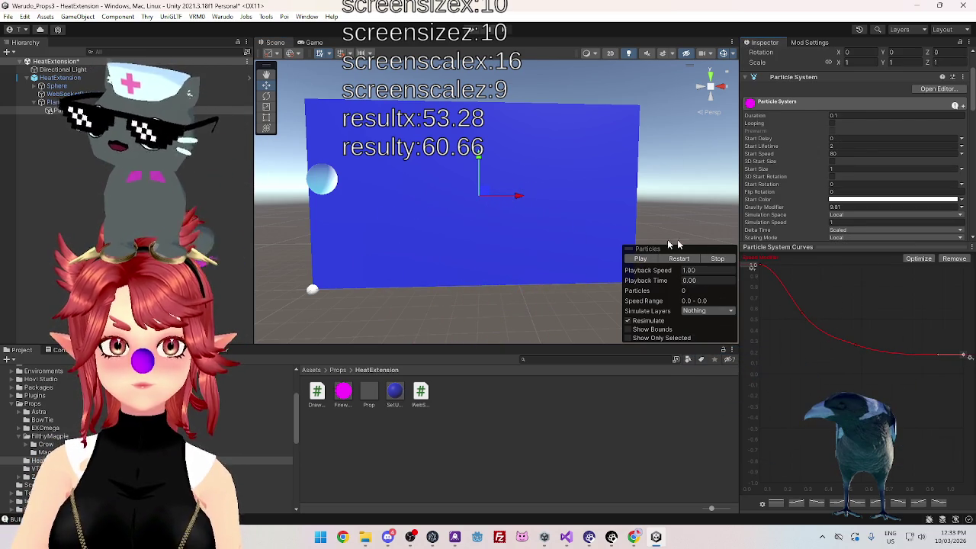
left_click(639, 260)
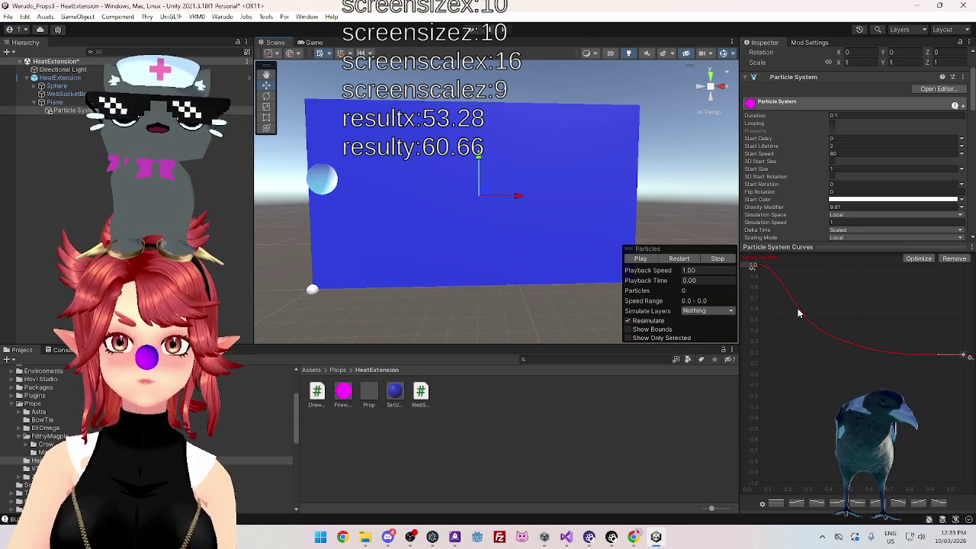
double_click(801, 312)
left_click_drag(801, 312, 785, 303)
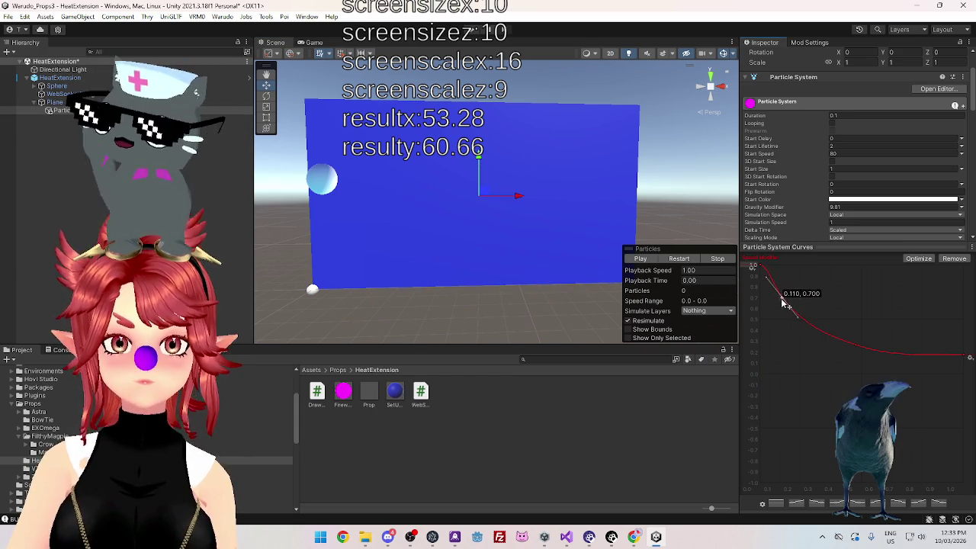
left_click(649, 260)
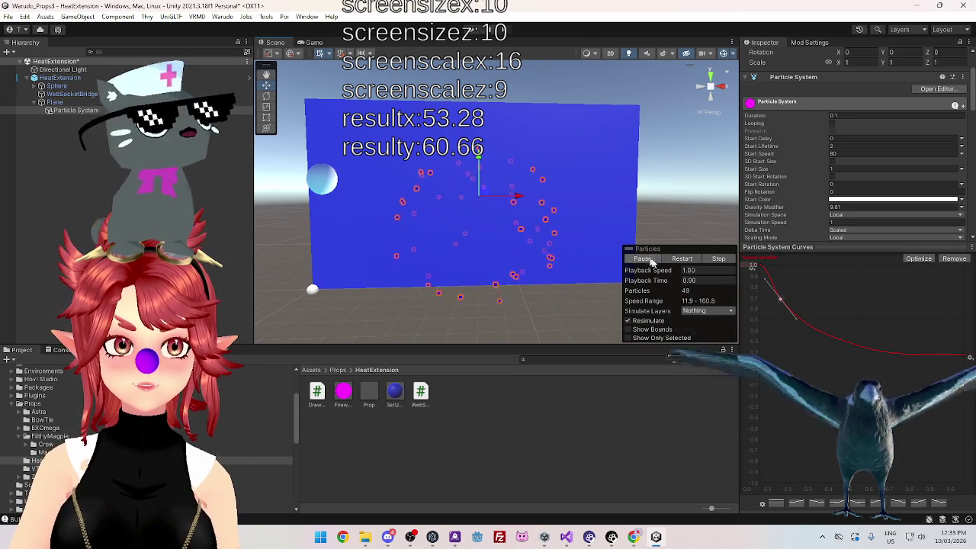
- Nudge the new key to about 0.120, 0.775, fine-tune it, and replay the burst
left_click_drag(780, 298, 789, 285)
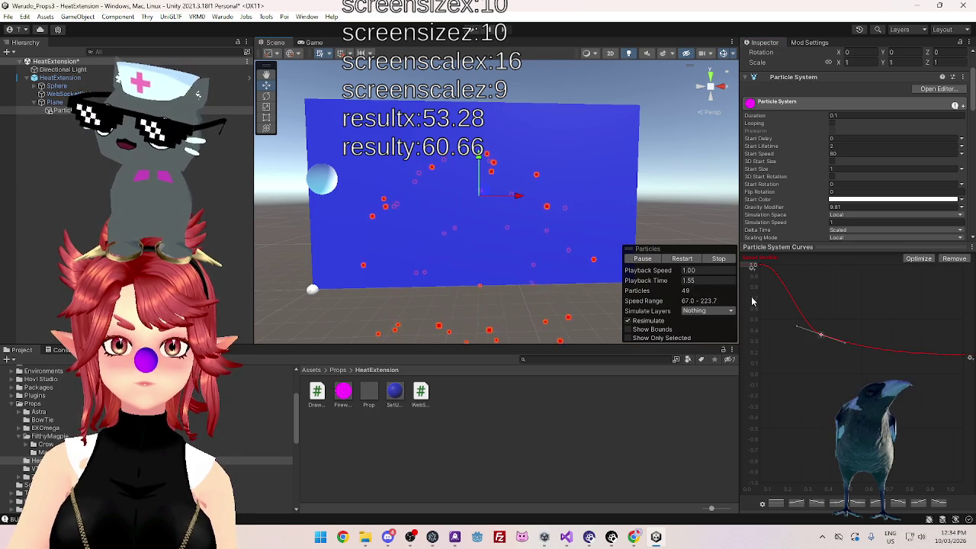
left_click_drag(821, 334, 810, 328)
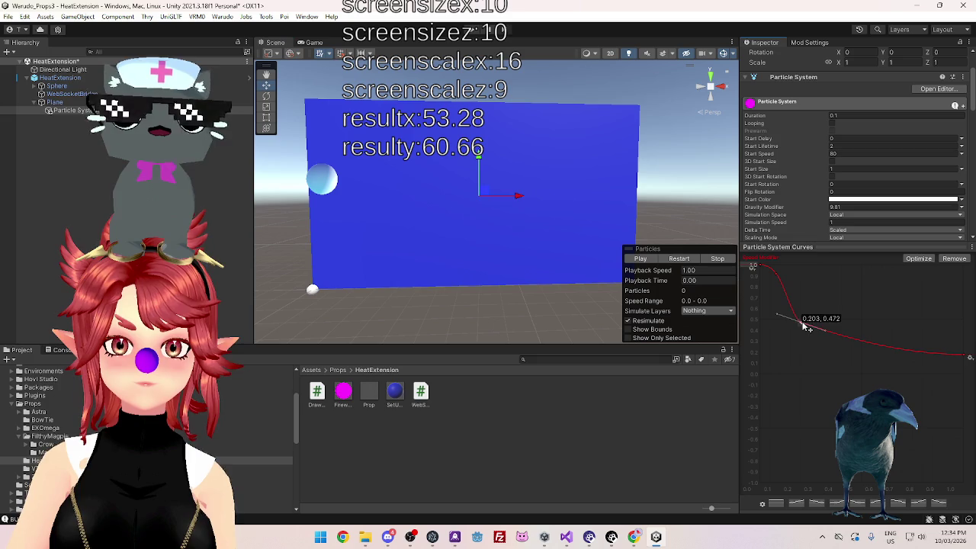
left_click(631, 260)
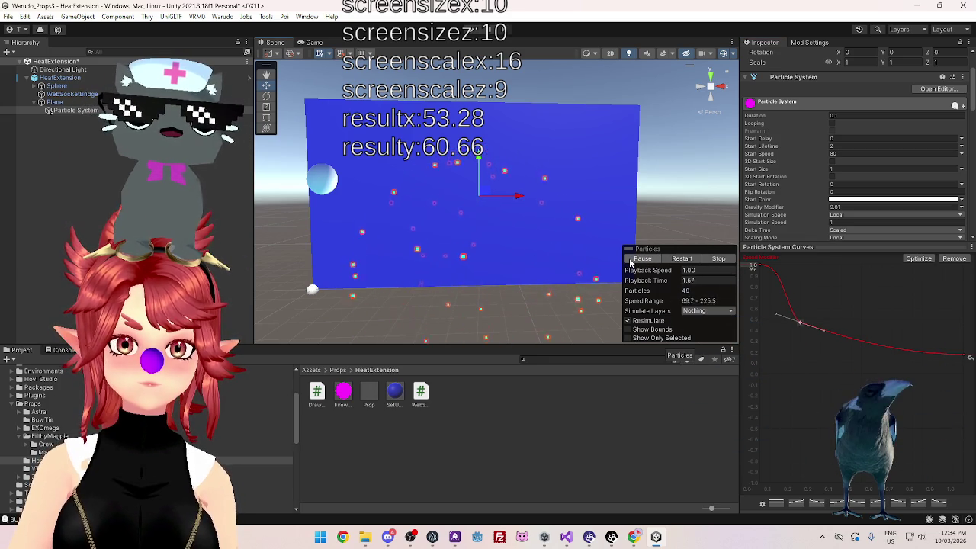
left_click(632, 260)
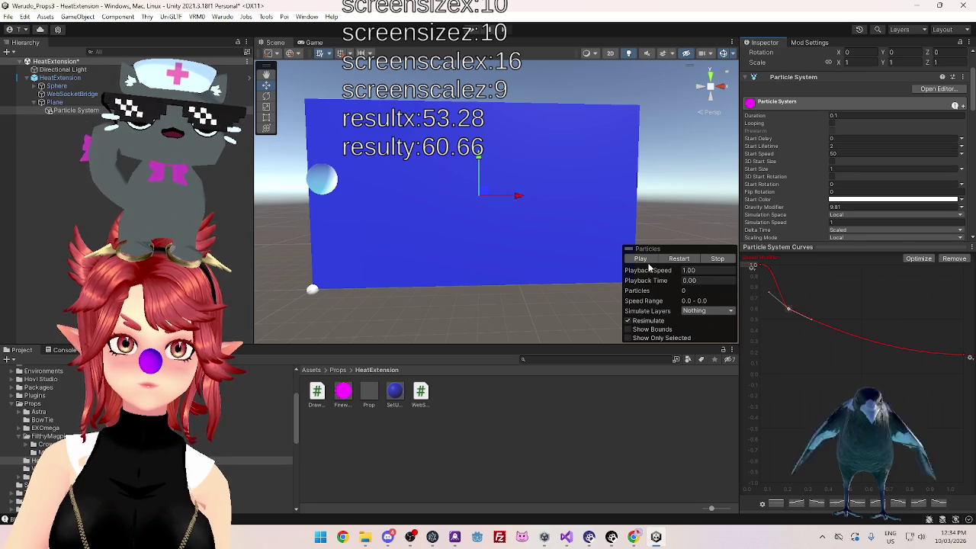
left_click(641, 259)
- Flatten the Speed Modifier curve key and drag it up and left, replaying the burst preview
right_click(789, 308)
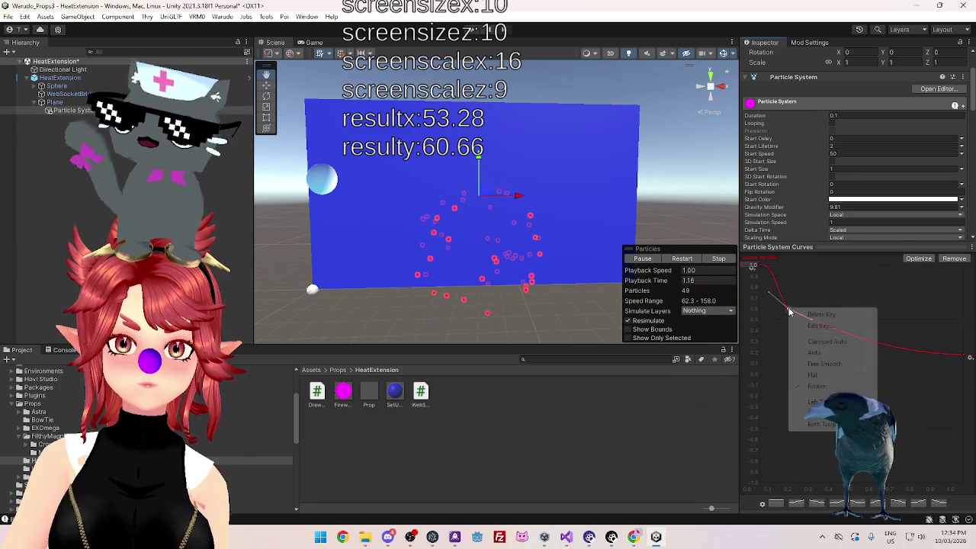
left_click(816, 375)
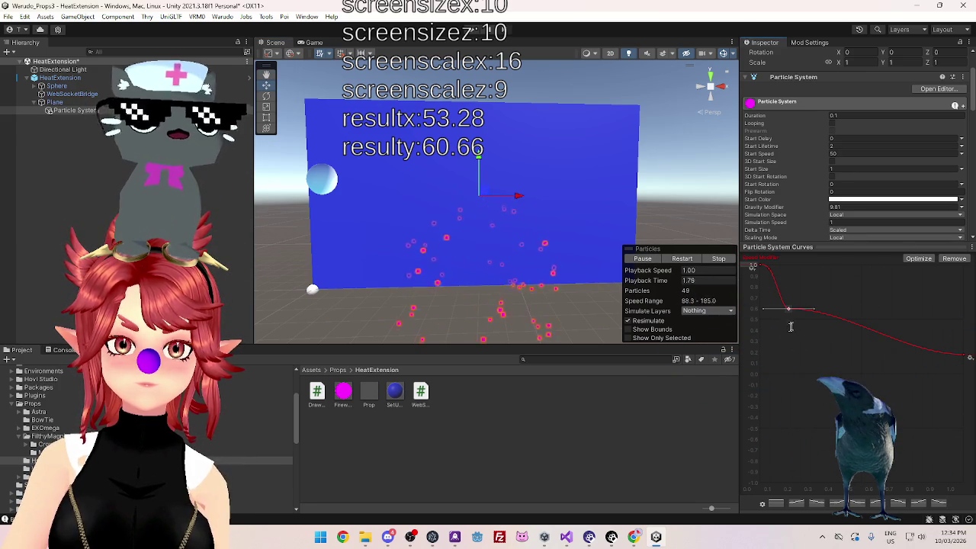
left_click_drag(791, 314, 783, 297)
left_click(642, 259)
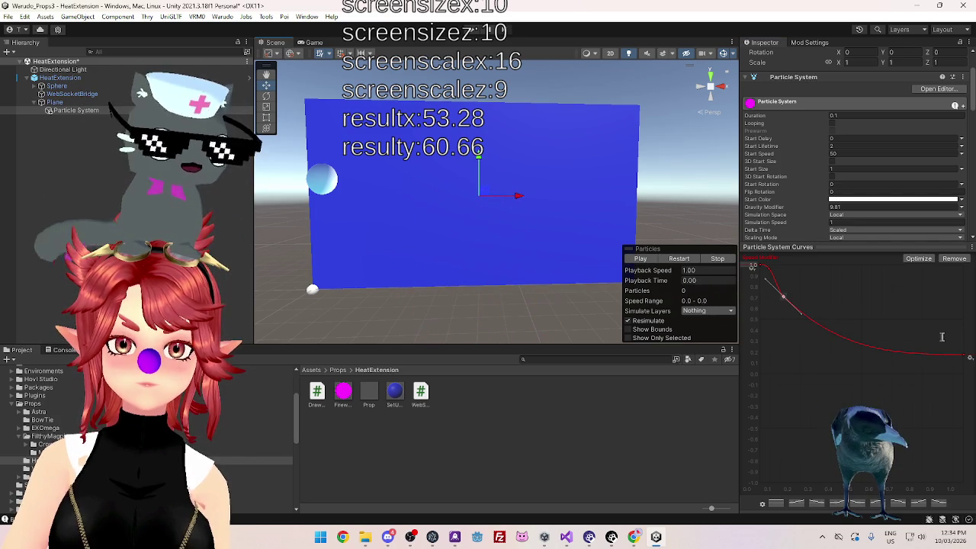
- Raise the curve's end key to about 0.303 and bend the curve with the key's tangent
mouse_move(966, 354)
left_mouse_down()
mouse_move(967, 345)
mouse_move(966, 361)
left_mouse_up()
left_click_drag(783, 297, 795, 310)
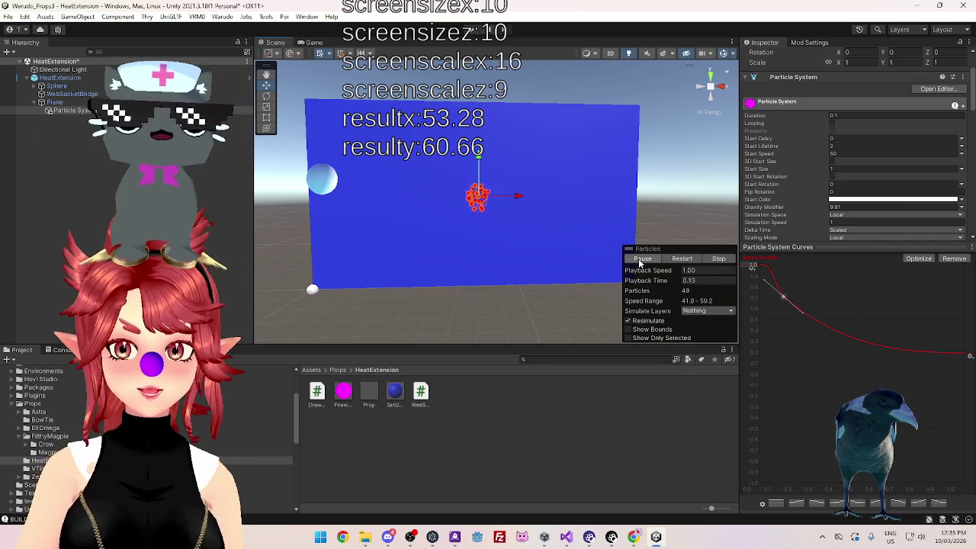
scroll(854, 176, "up", 3)
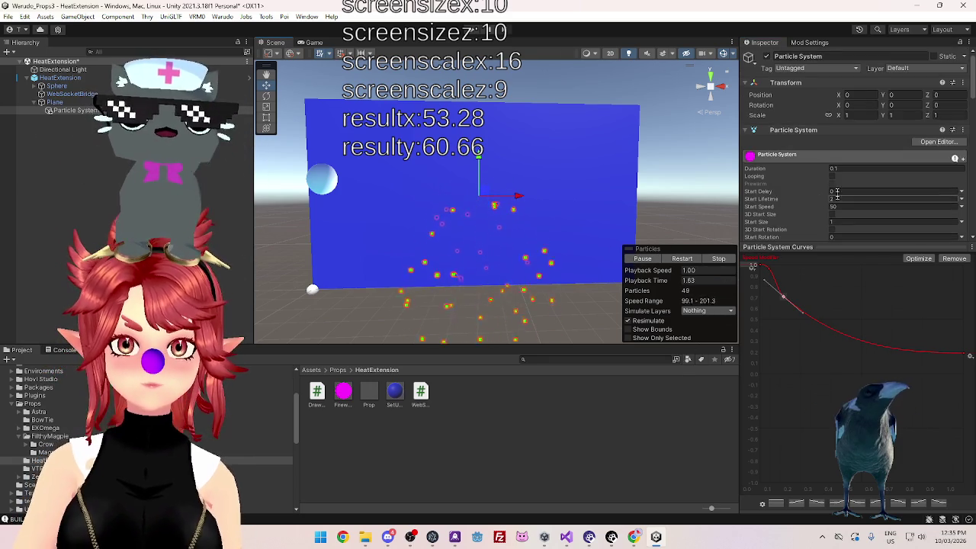
left_click(856, 114)
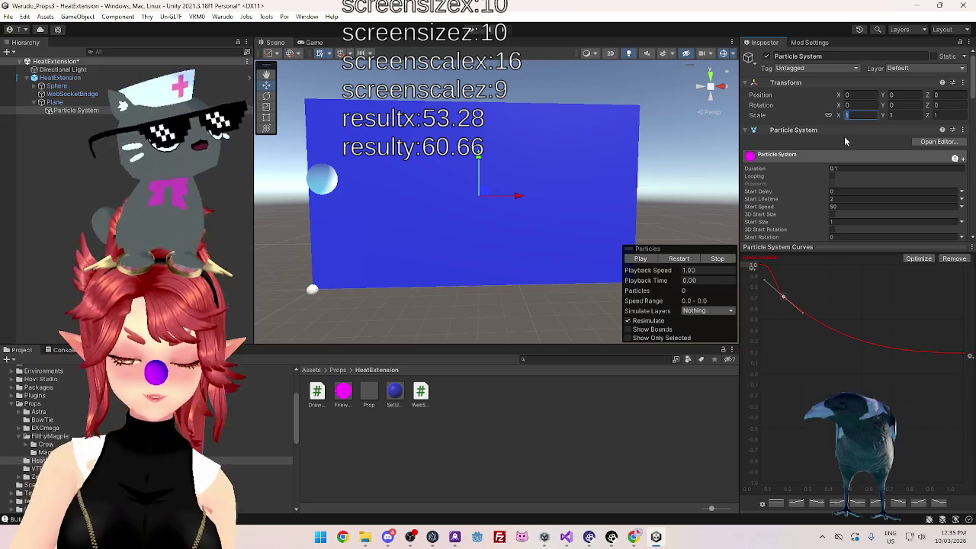
- Scale the firework Particle System to 0.5 on all linked axes and preview the smaller burst
type("0.8")
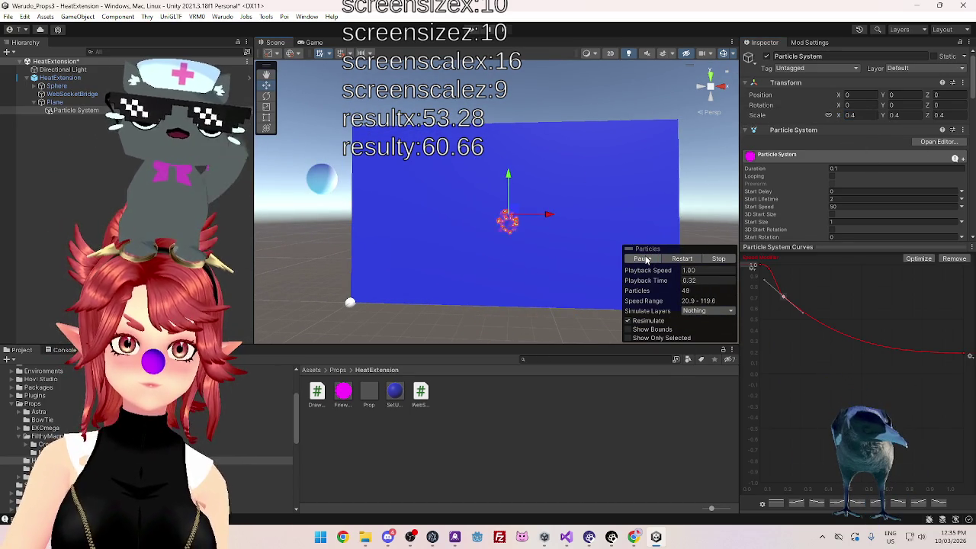
left_click(760, 97)
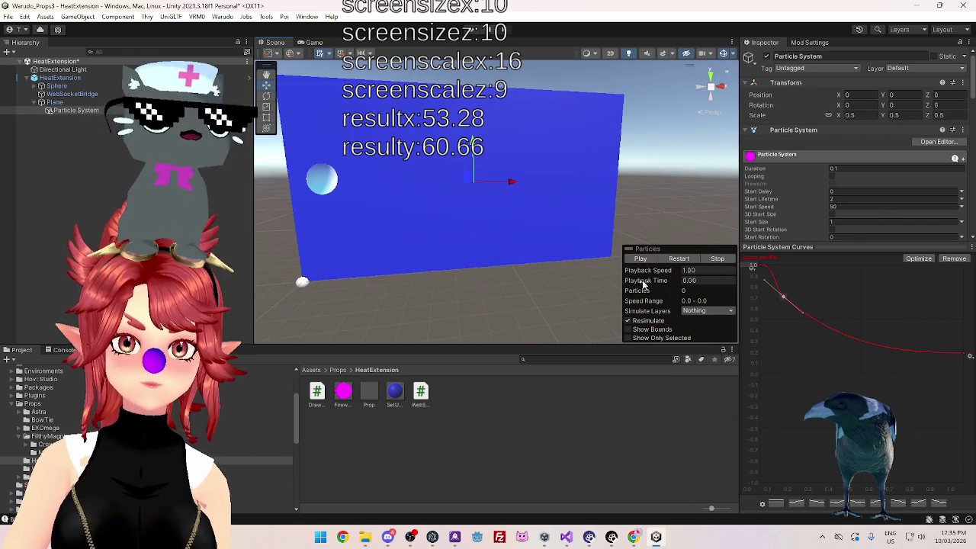
left_click_drag(620, 177, 589, 168)
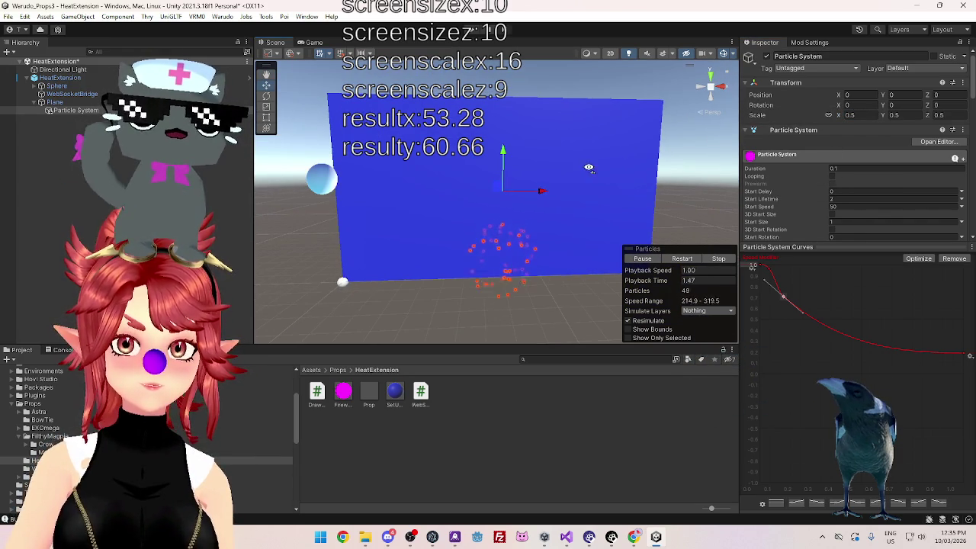
left_click(68, 102)
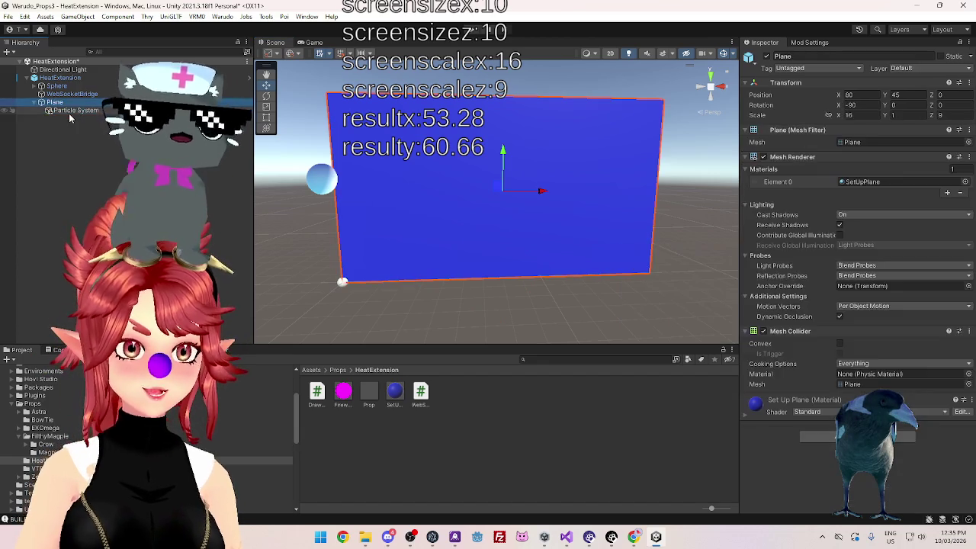
- Drag the Particle System under the Sphere in the Hierarchy and compare the Sphere and Plane transforms
left_click(70, 112)
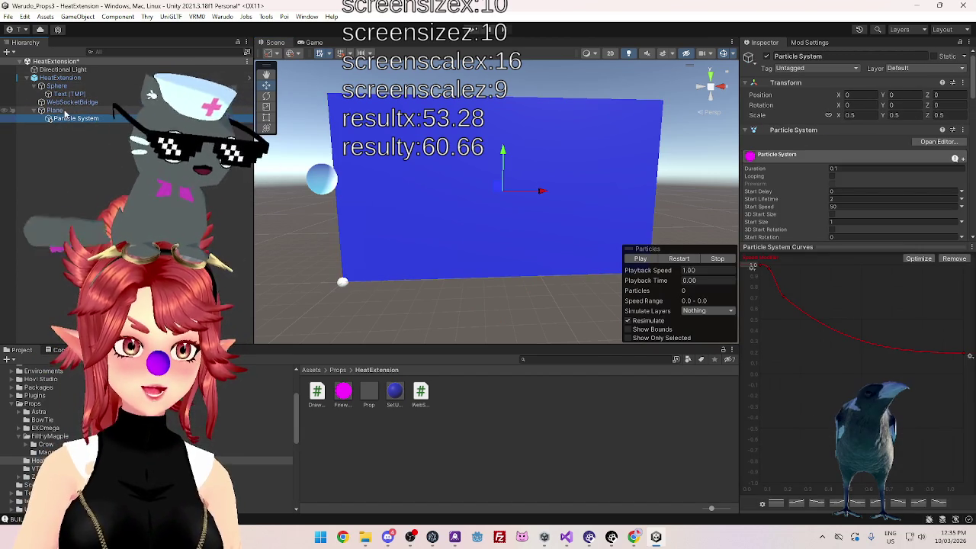
left_click_drag(63, 119, 68, 95)
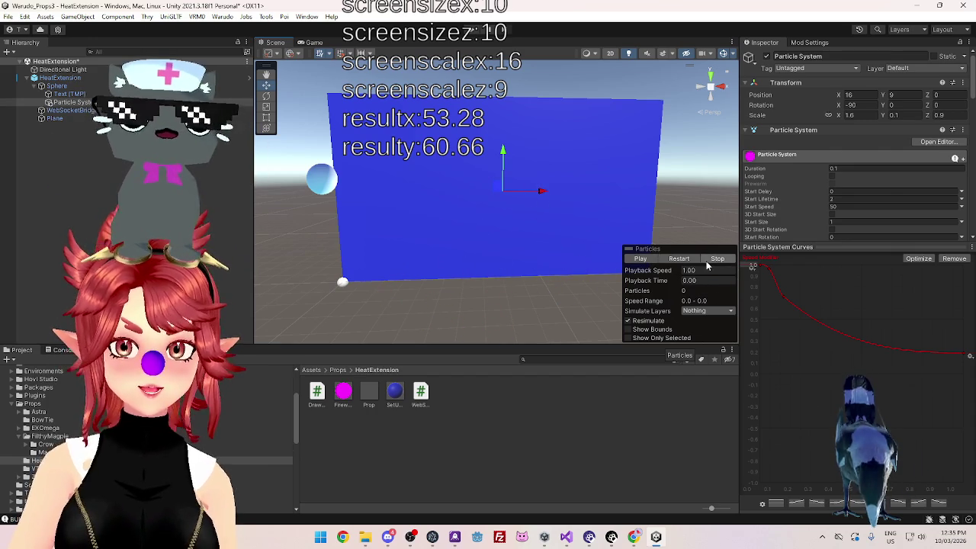
left_click_drag(69, 102, 76, 117)
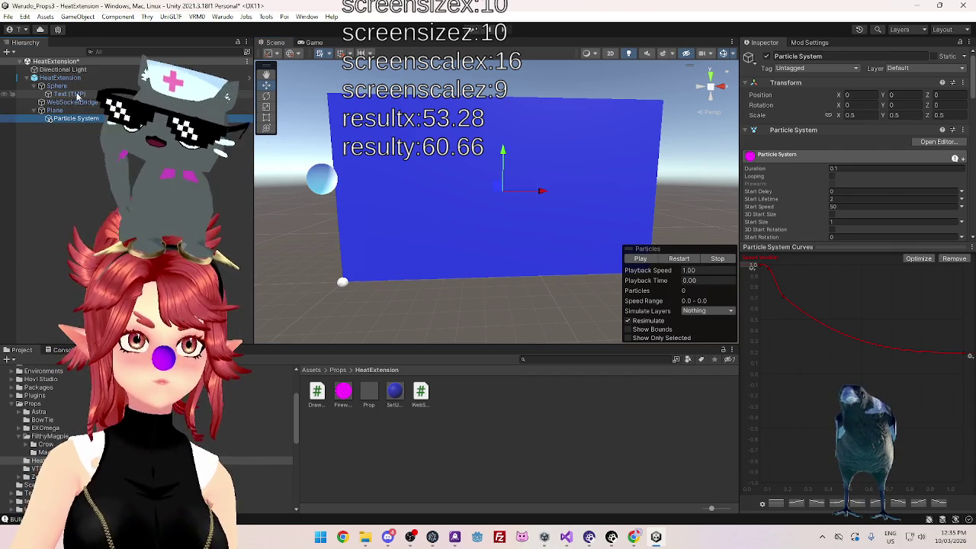
left_click(56, 86)
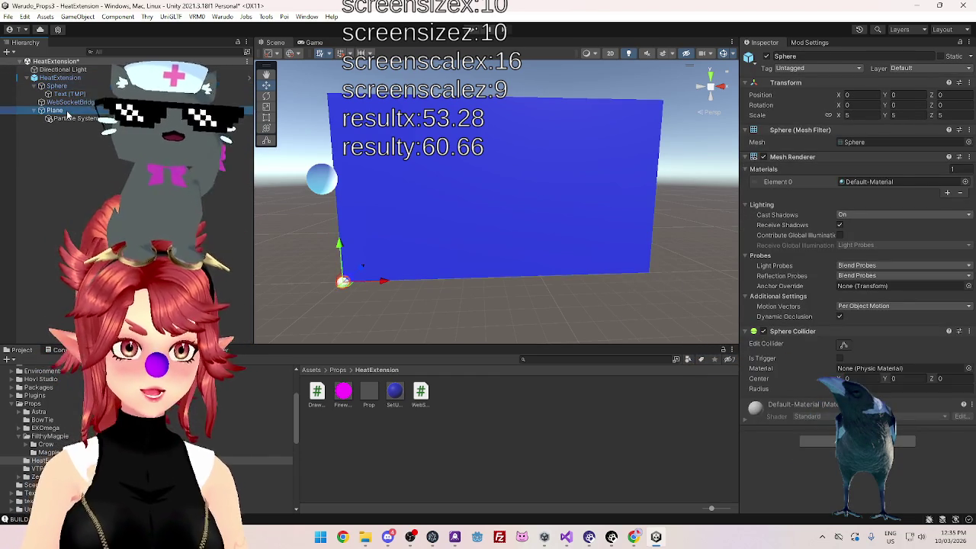
left_click(55, 110)
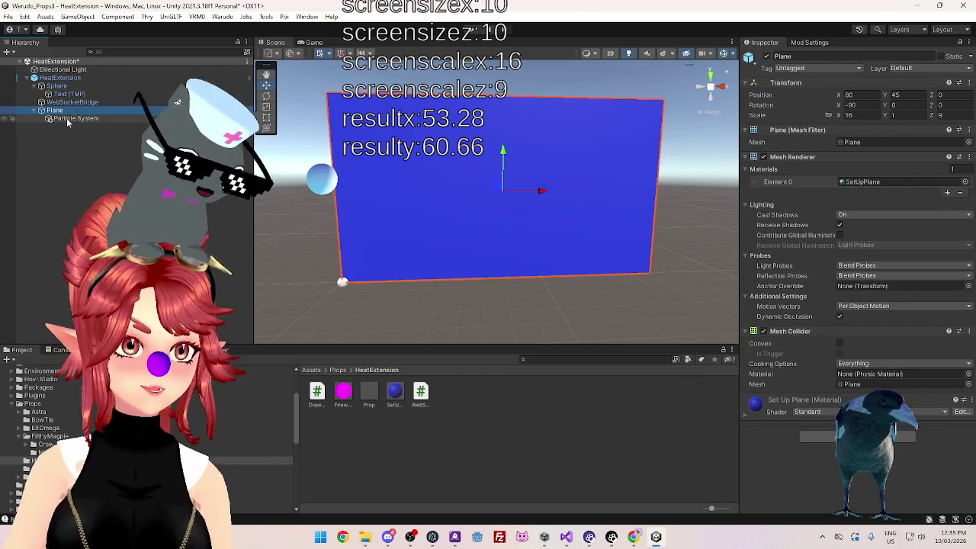
left_click(67, 120)
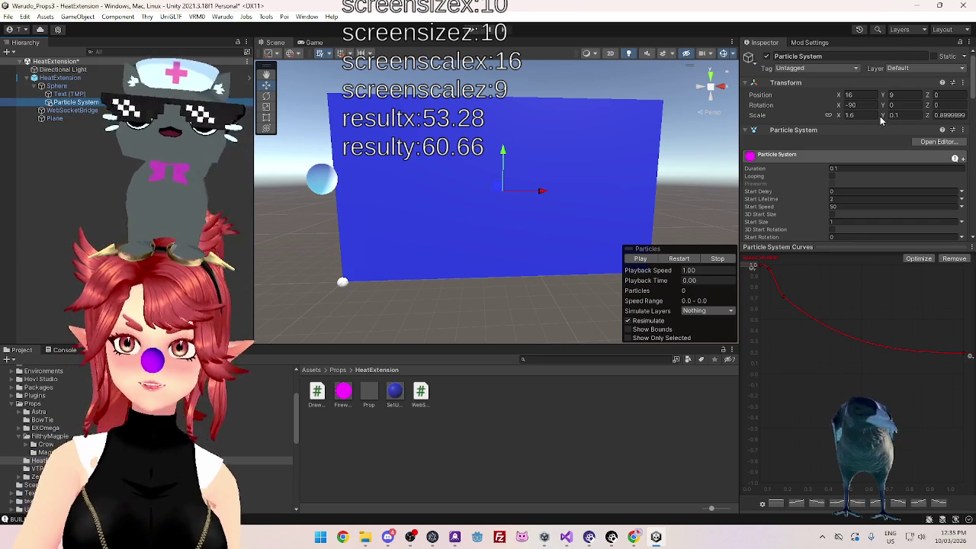
- Enter 0.5 for two Transform axes of the Particle System and replay the burst preview
type("0.5")
key("Tab")
type("0.5")
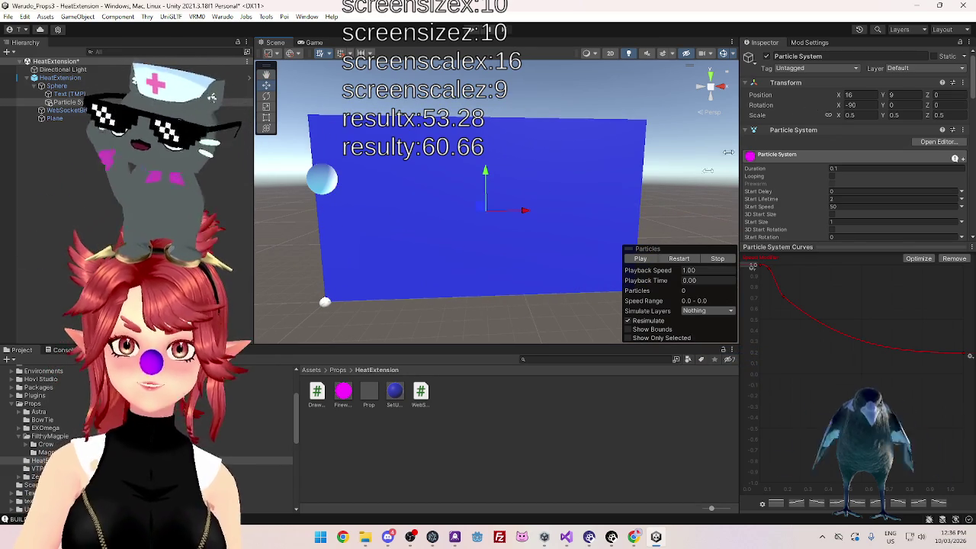
left_click(634, 261)
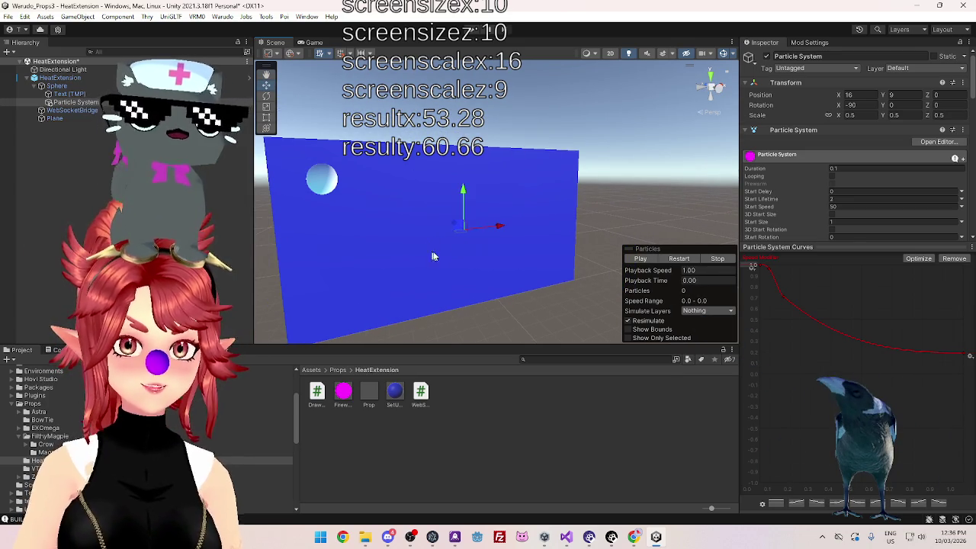
left_click(646, 260)
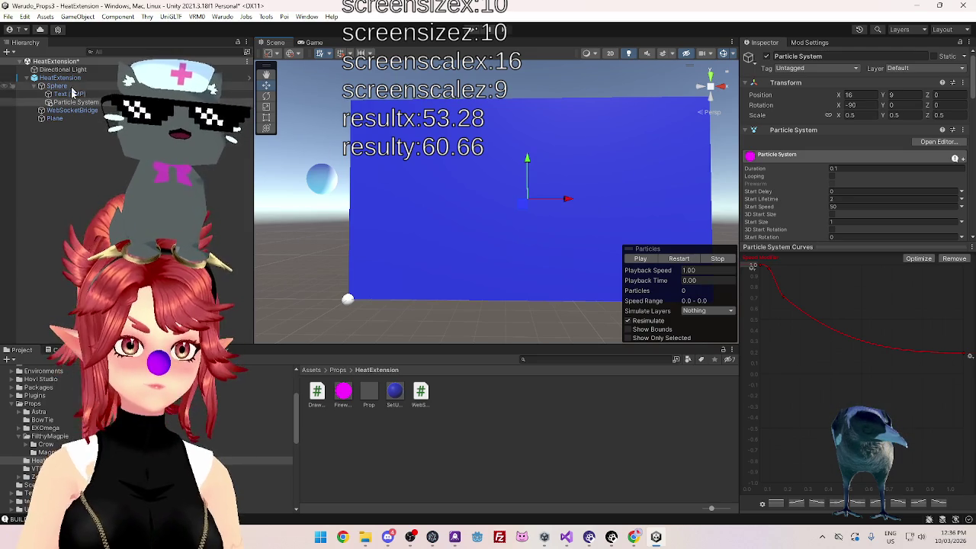
- Set the Particle System's Position X and Y to 0
double_click(848, 95)
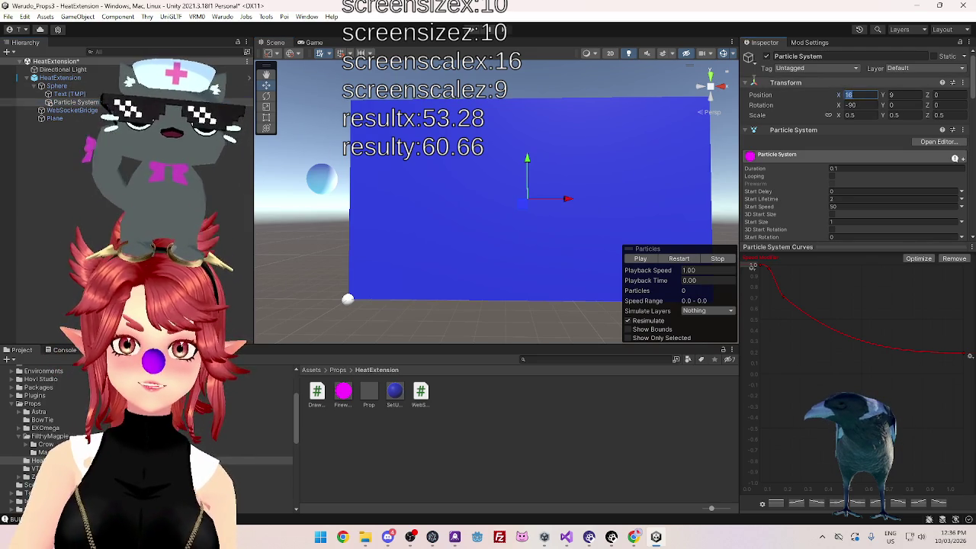
type("0")
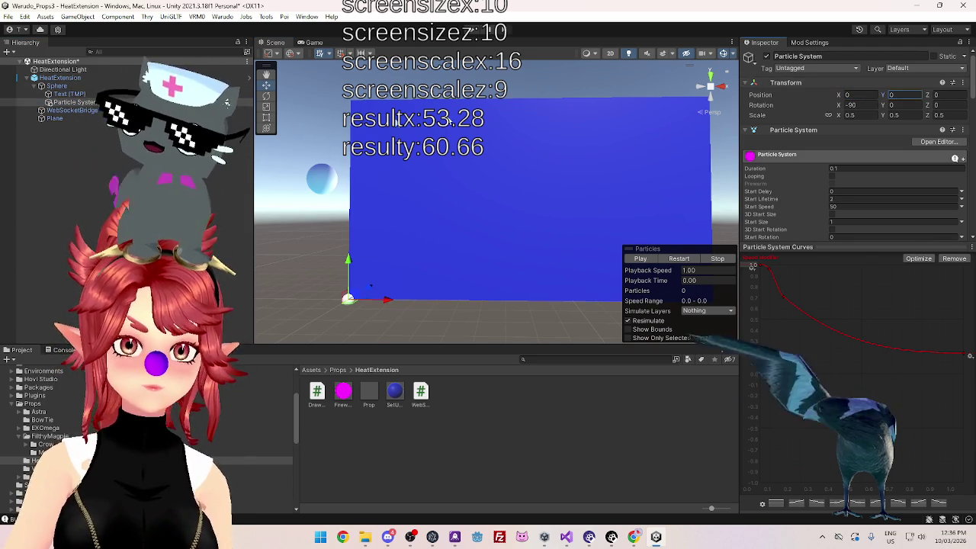
key("Tab")
type("0")
key("Return")
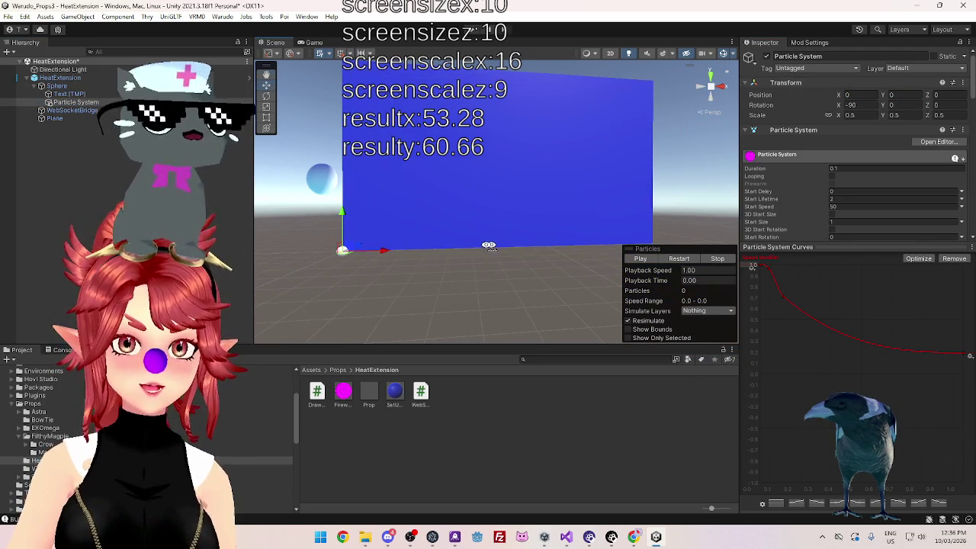
left_click(109, 86)
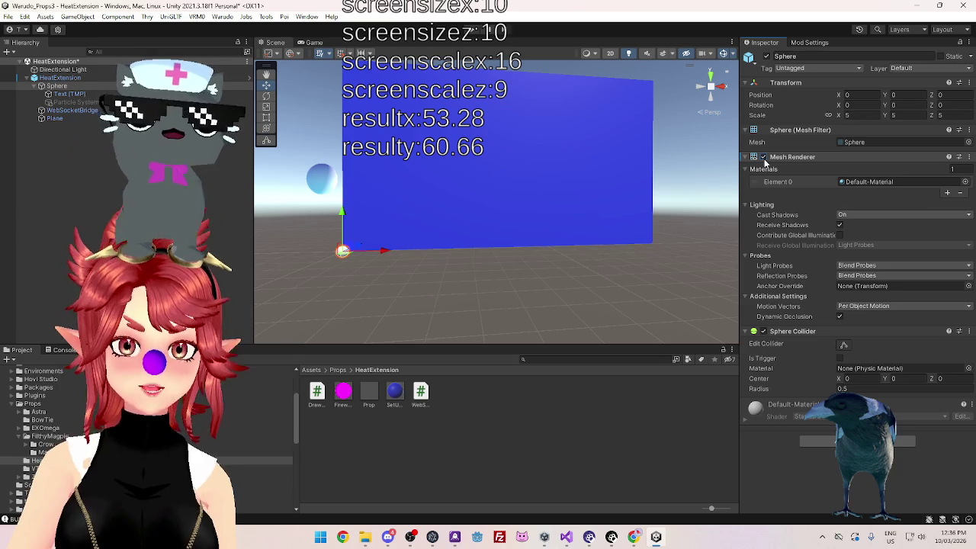
- Turn off the blue Plane's Mesh Renderer so it shows only as a wireframe outline
left_click(527, 157)
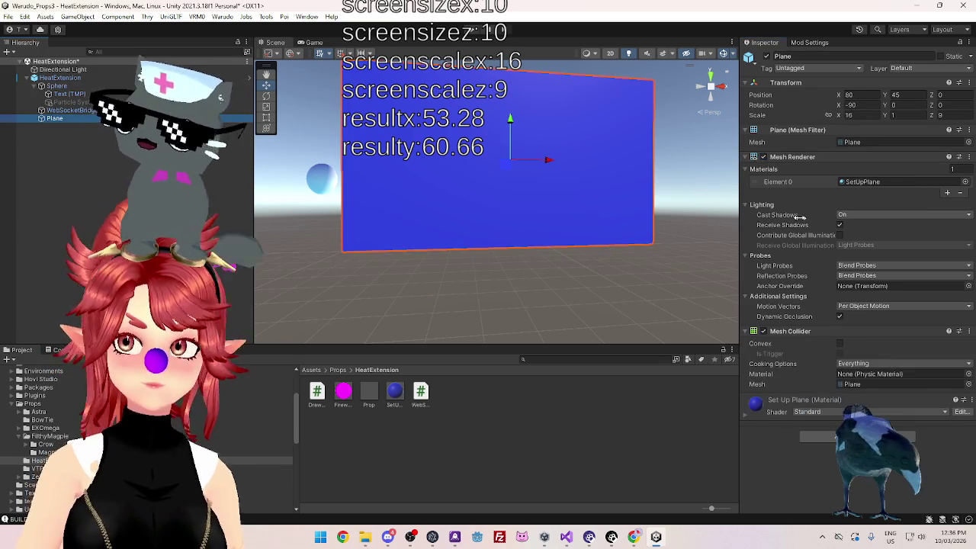
left_click(764, 157)
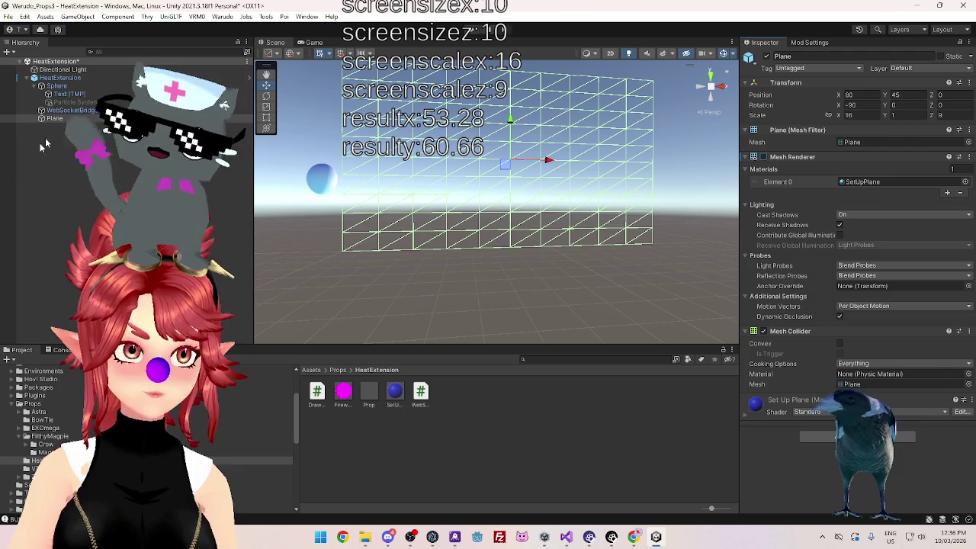
left_click(68, 94)
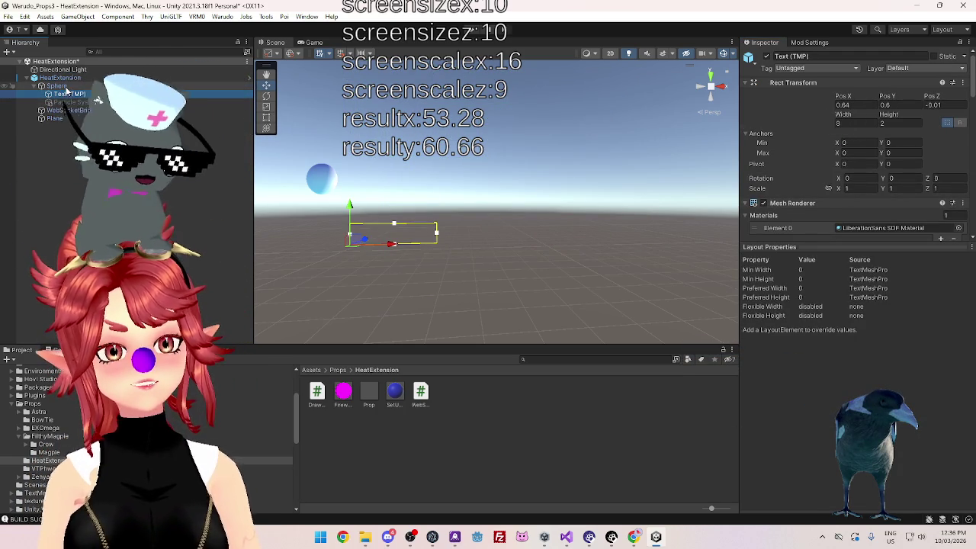
- Inspect the Sphere and HeatExtension objects in the Hierarchy
left_click(64, 86)
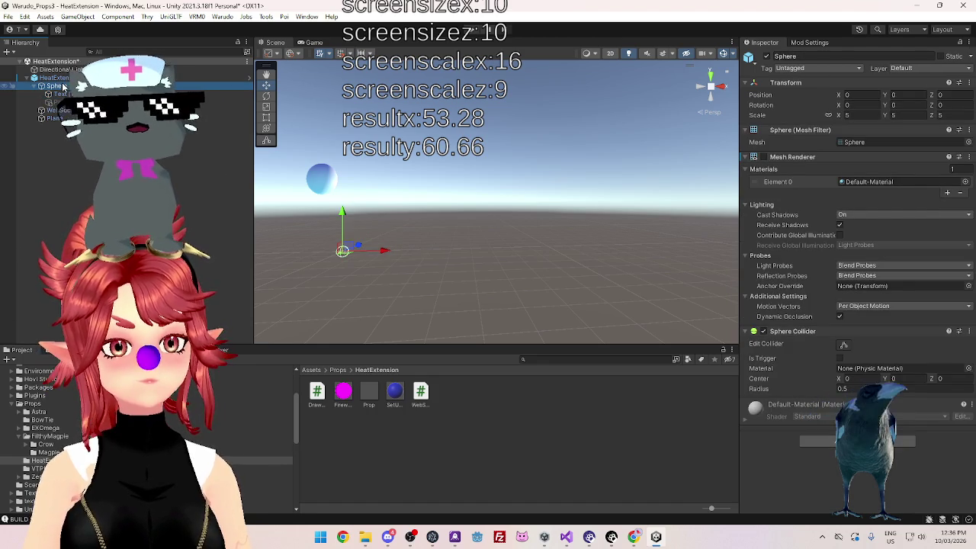
left_click(42, 87)
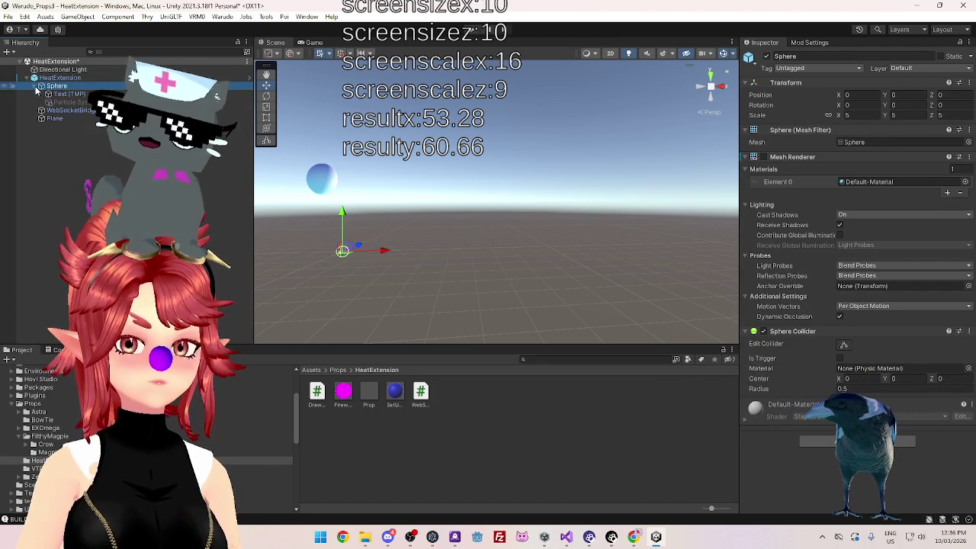
right_click(69, 78)
left_click(54, 86)
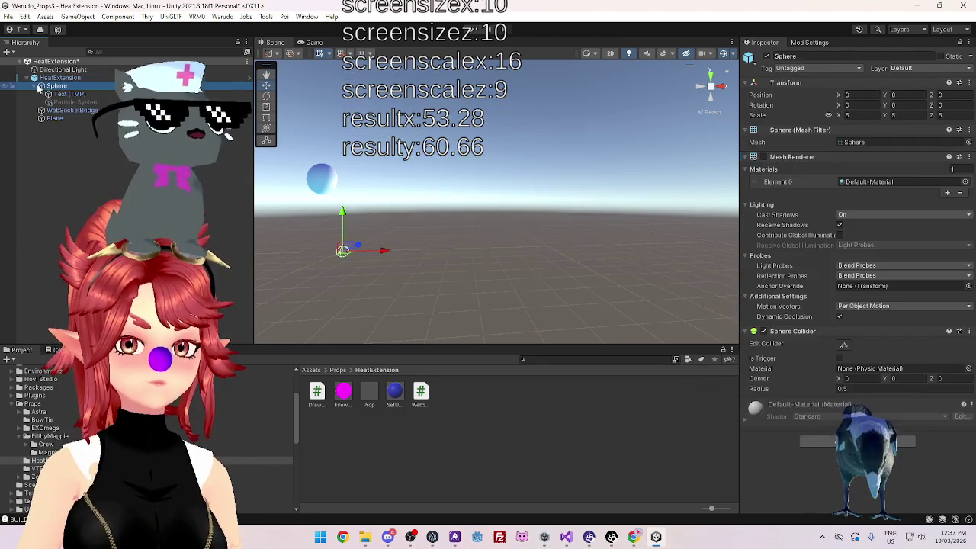
left_click(39, 78)
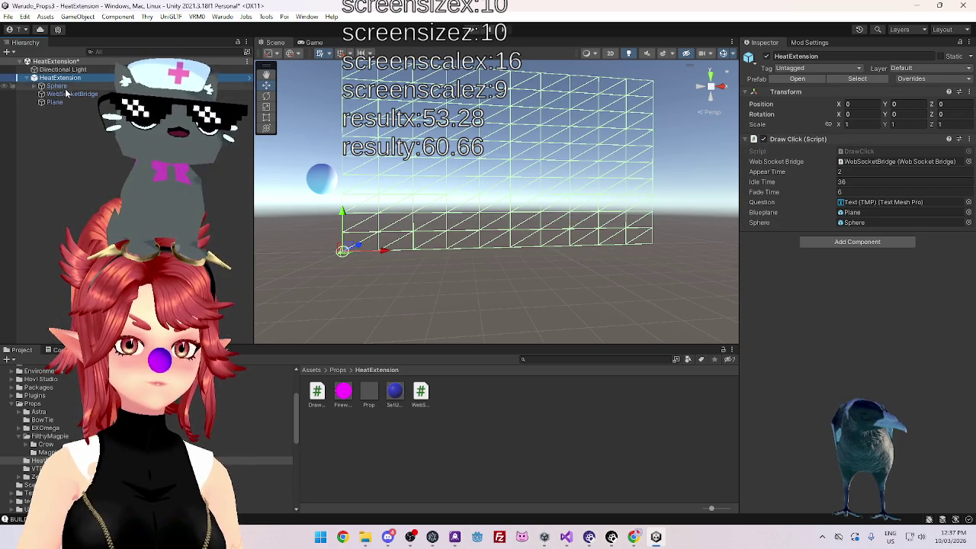
- Create an empty GameObject under HeatExtension and move the Sphere into it
left_click(61, 87)
right_click(75, 87)
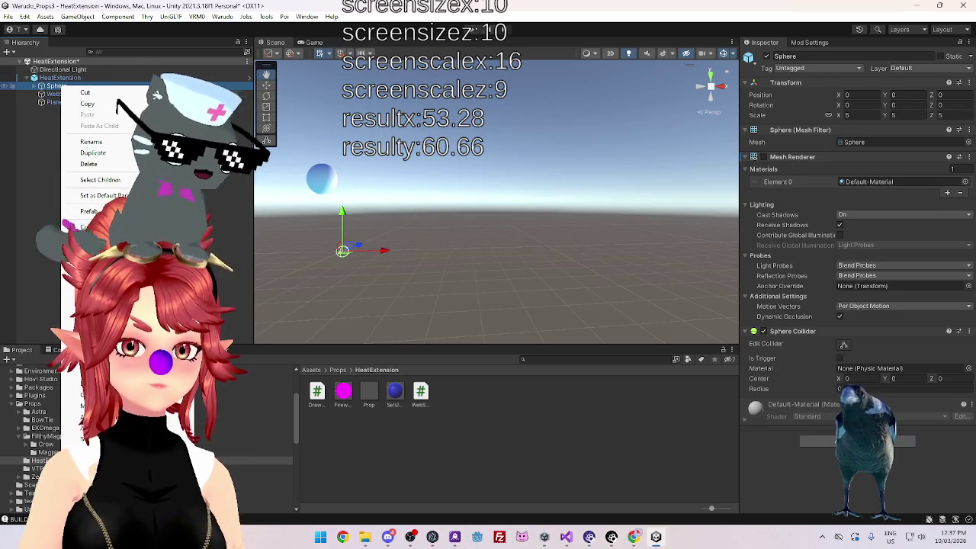
left_click(88, 227)
left_click(60, 78)
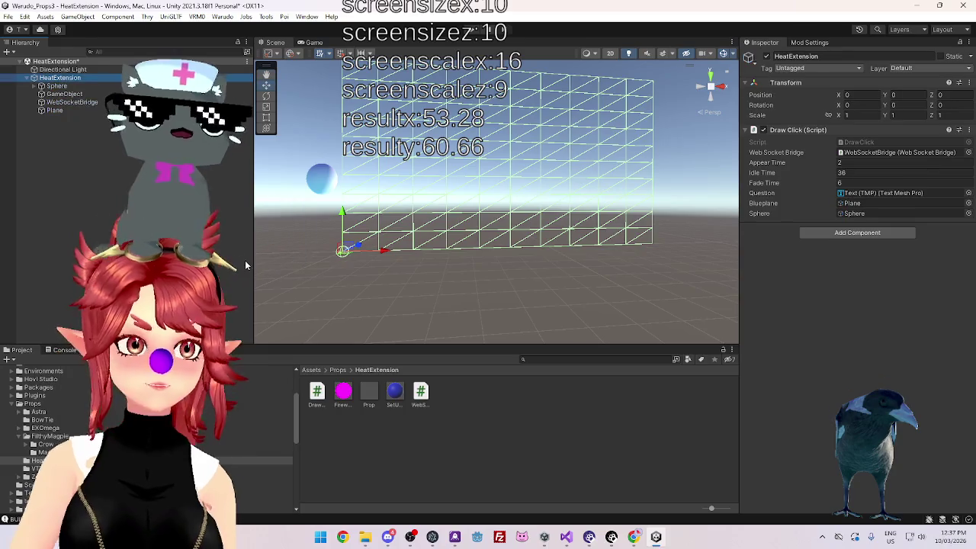
mouse_move(57, 86)
left_mouse_down()
mouse_move(66, 98)
mouse_move(61, 89)
left_mouse_up()
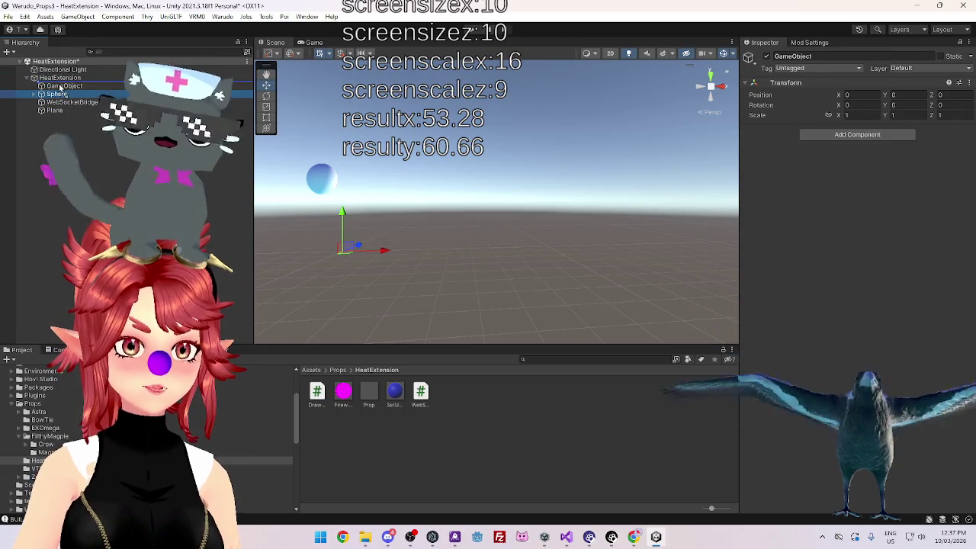
left_click(61, 92)
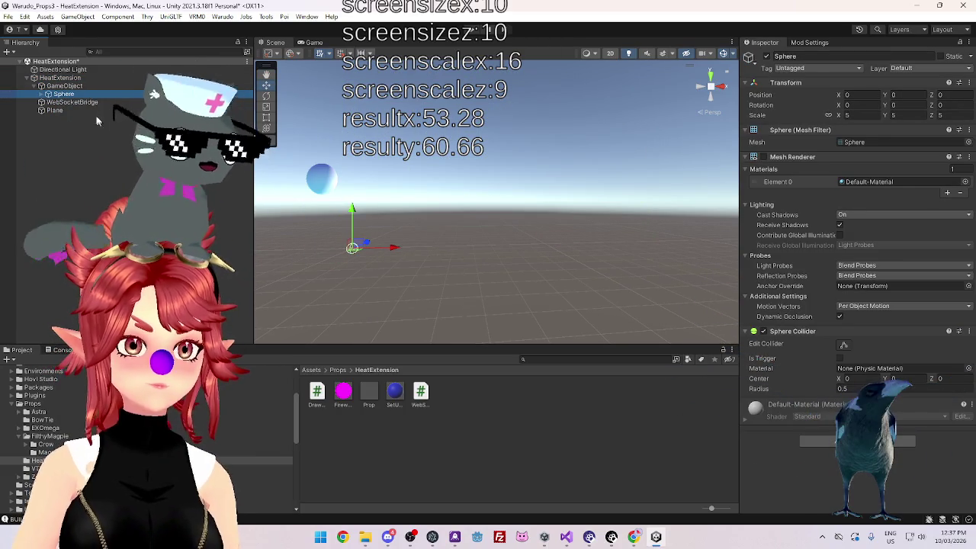
- Make the blue Plane render again and check the new GameObject's origin
left_click(77, 111)
left_click_drag(394, 392, 454, 147)
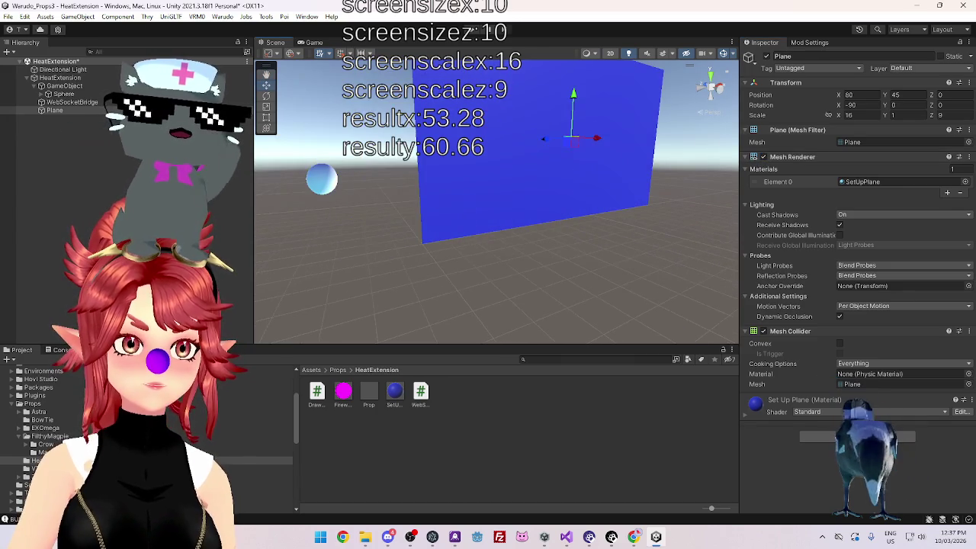
left_click(65, 86)
left_click(63, 94)
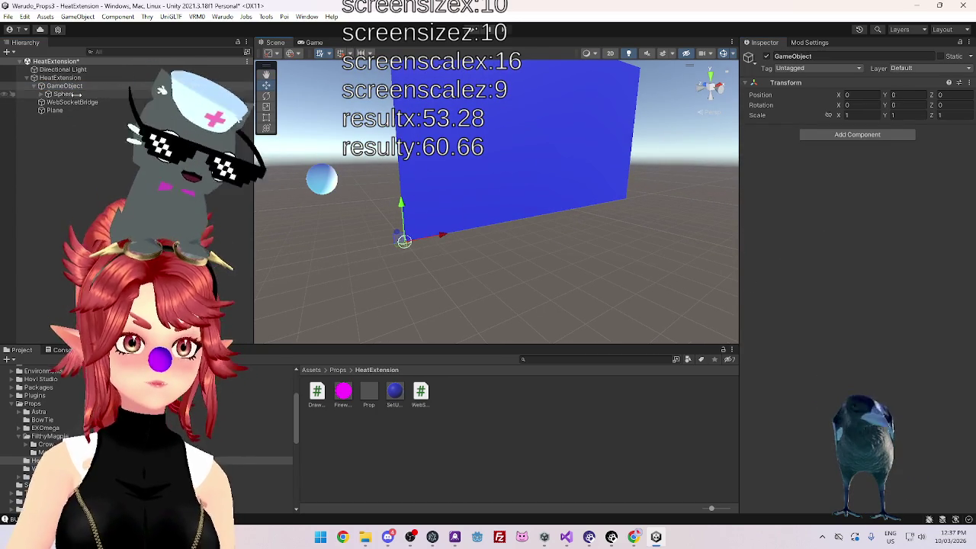
left_click(763, 156)
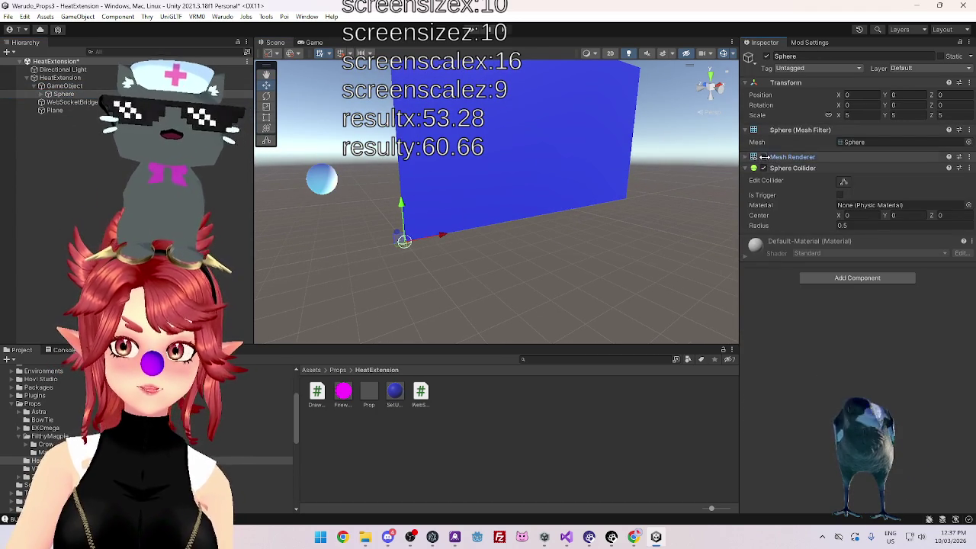
left_click(762, 156)
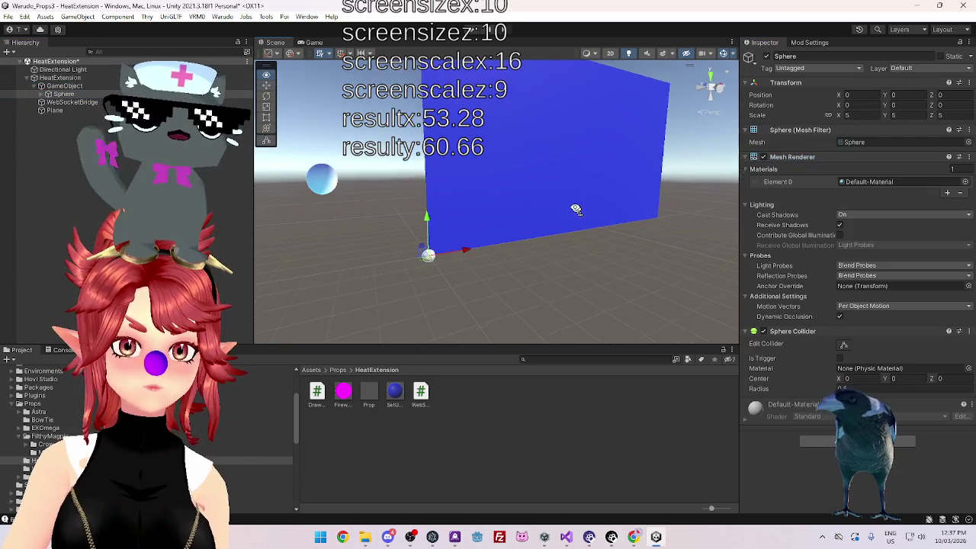
- Set the Particle System's scale to 2.5
left_click(42, 94)
left_click(79, 111)
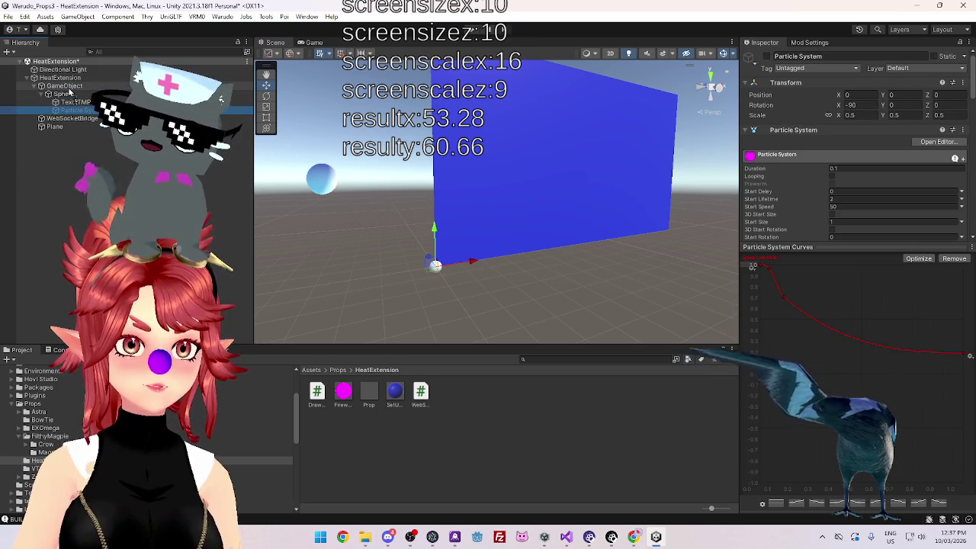
left_click(74, 112)
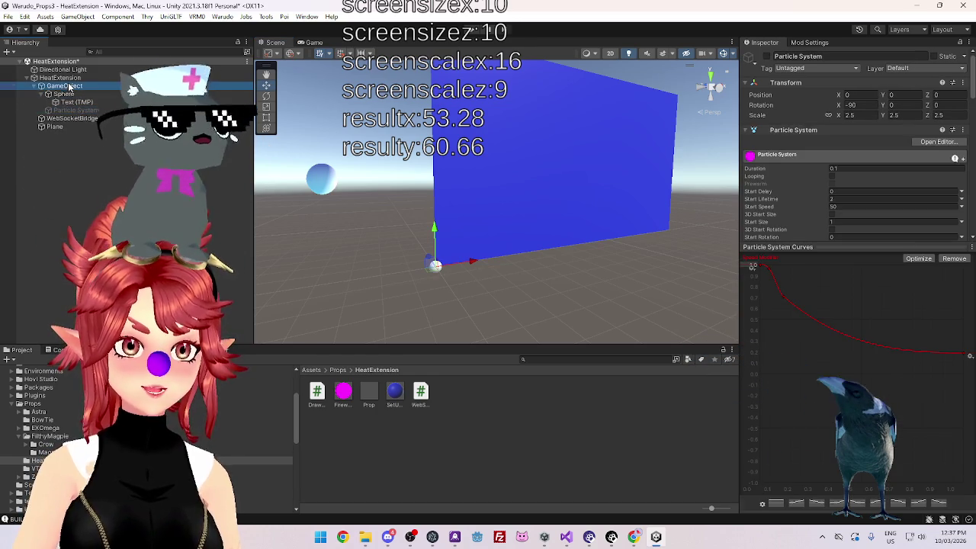
left_click(35, 87)
left_click(775, 56)
- Rename the new GameObject to 'Cursor' and check the Sphere and Particle System inside it
type("Cu")
key("Delete")
key("Delete")
key("Delete")
type("rsor")
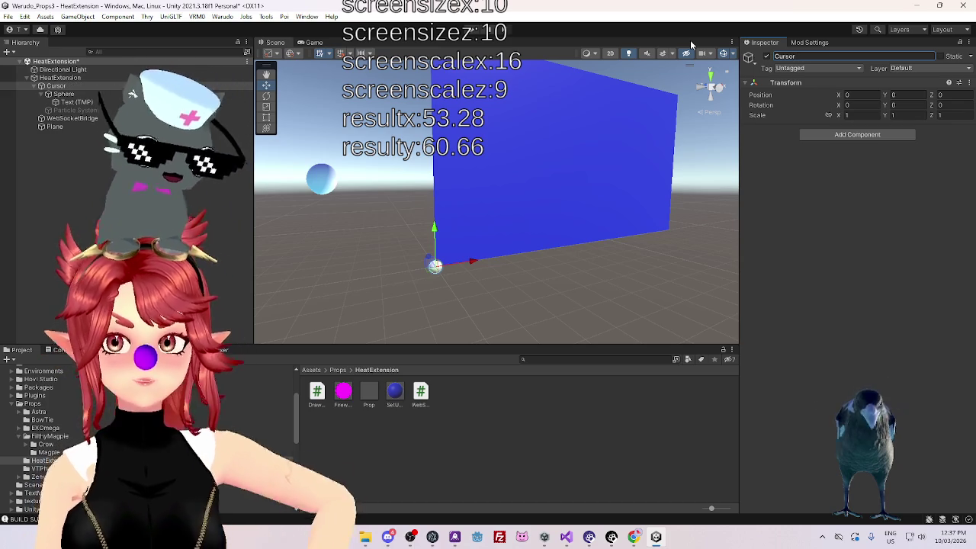
left_click(63, 93)
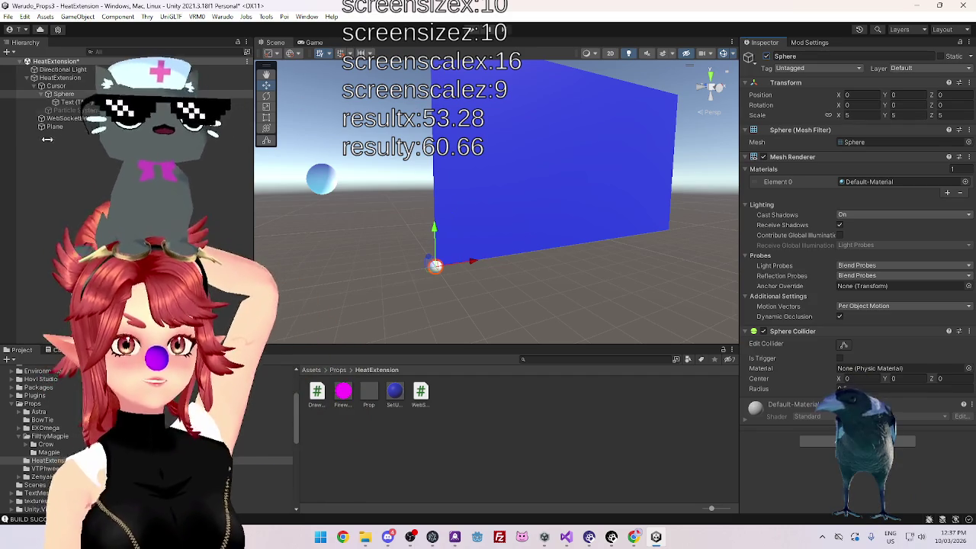
left_click(69, 110)
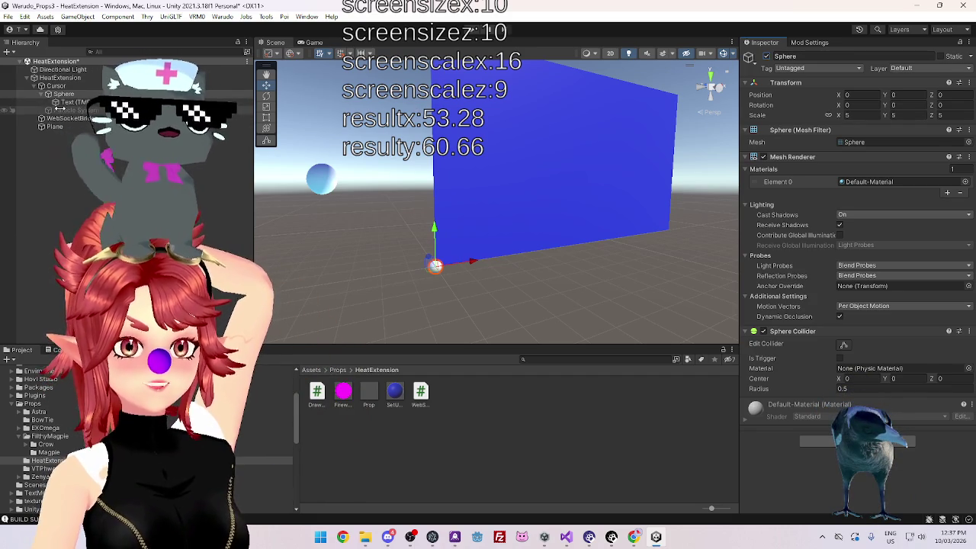
mouse_move(563, 237)
left_mouse_down()
mouse_move(609, 267)
mouse_move(537, 208)
left_mouse_up()
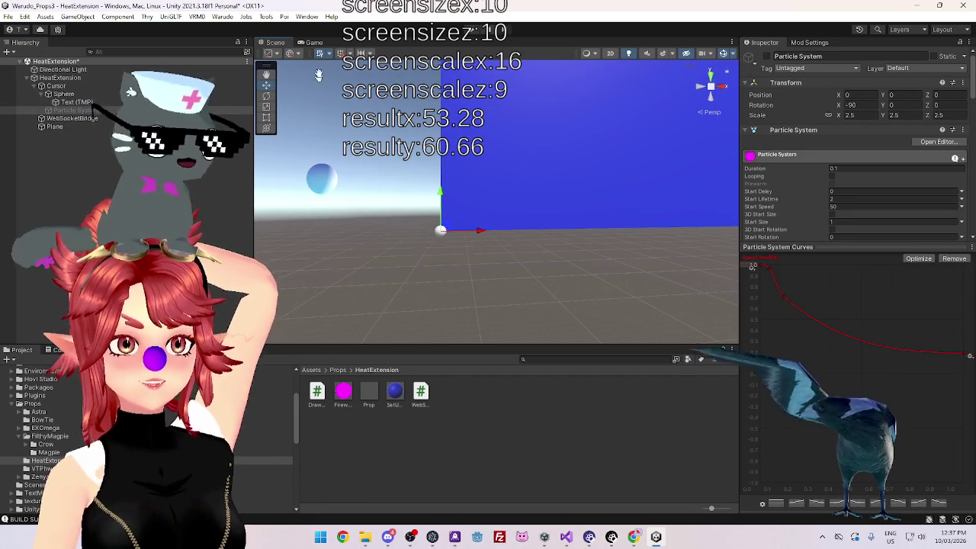